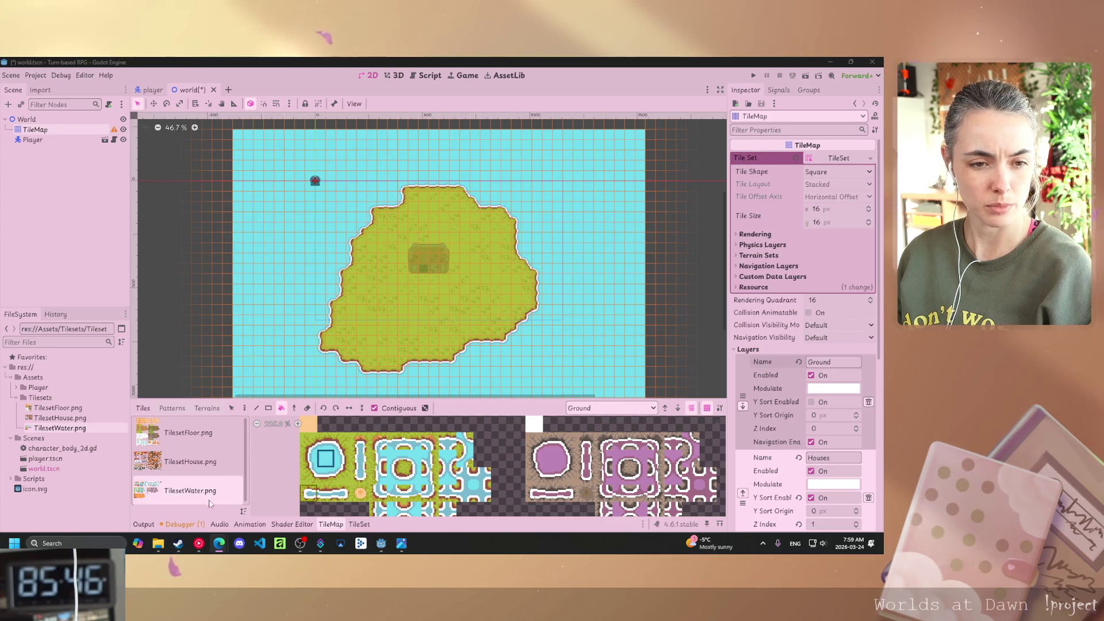
Open the TileSet editor in Select mode and pick a water tile from the atlas.
scroll(429, 490, down, 2)
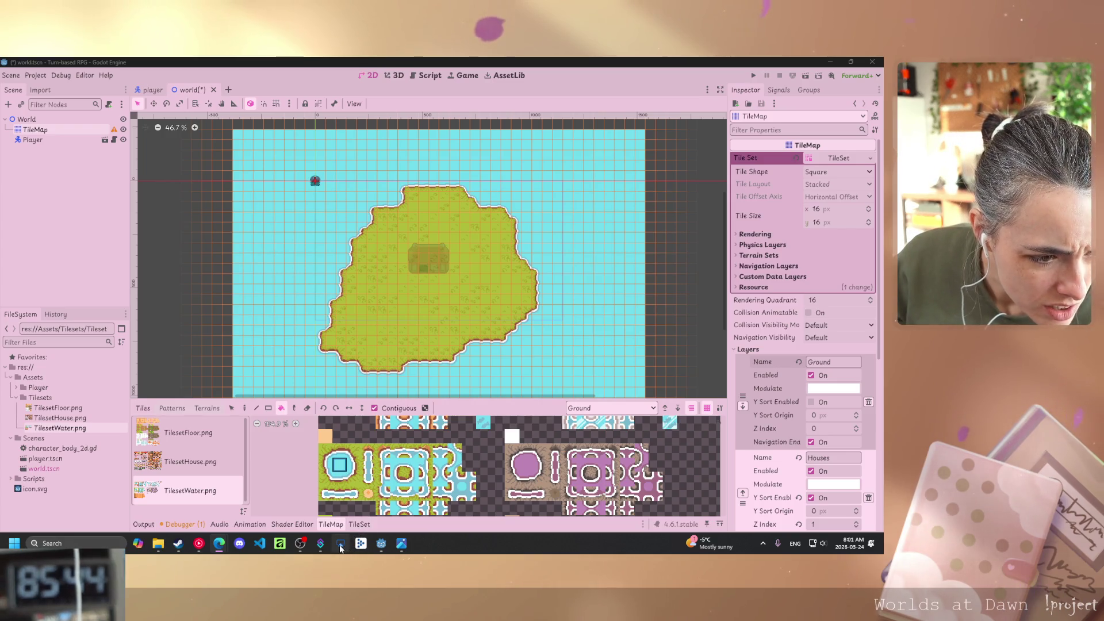
mouse_move(320, 543)
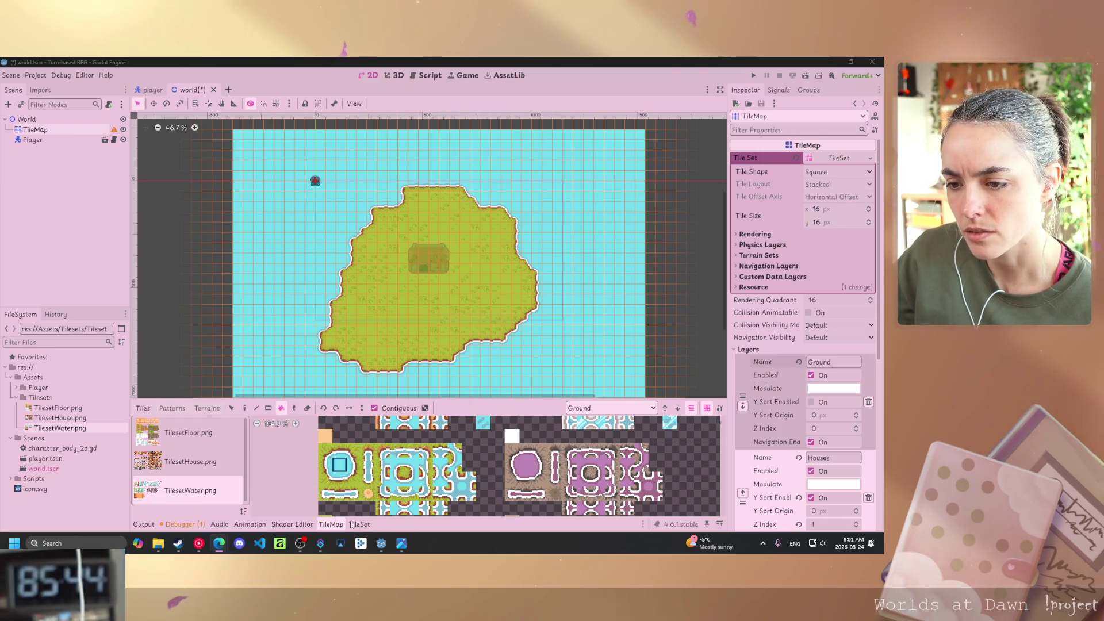
click(360, 525)
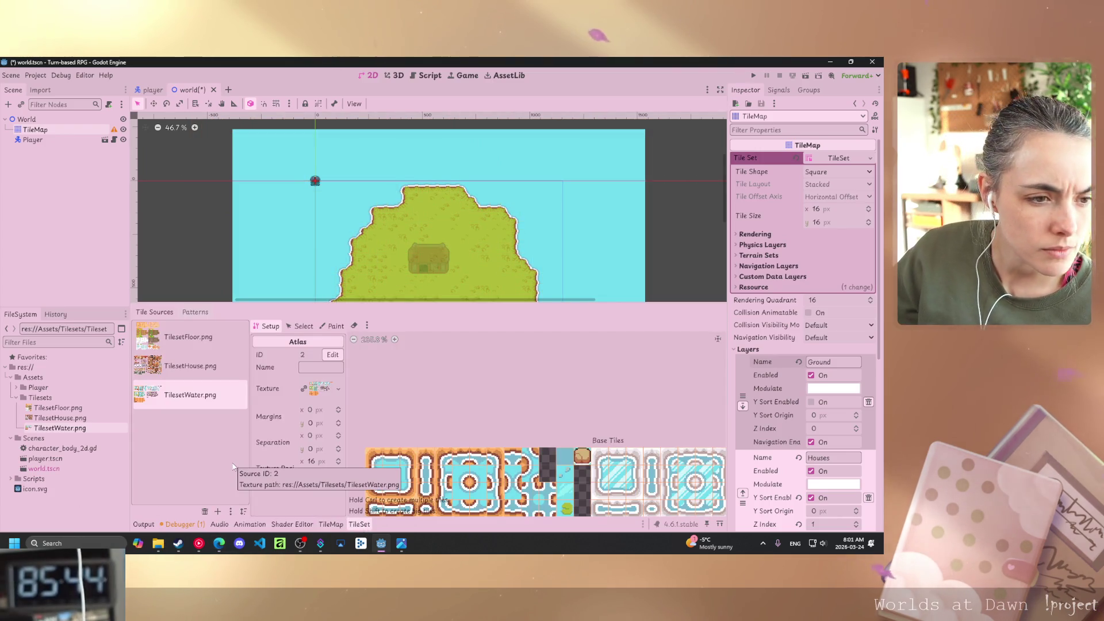
click(303, 326)
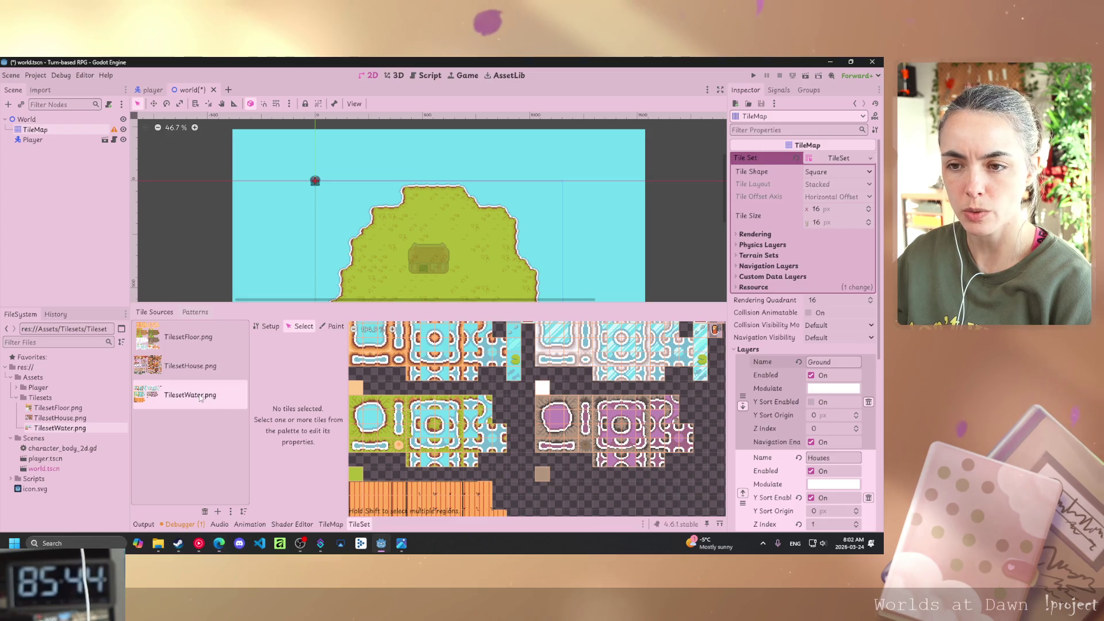
click(369, 417)
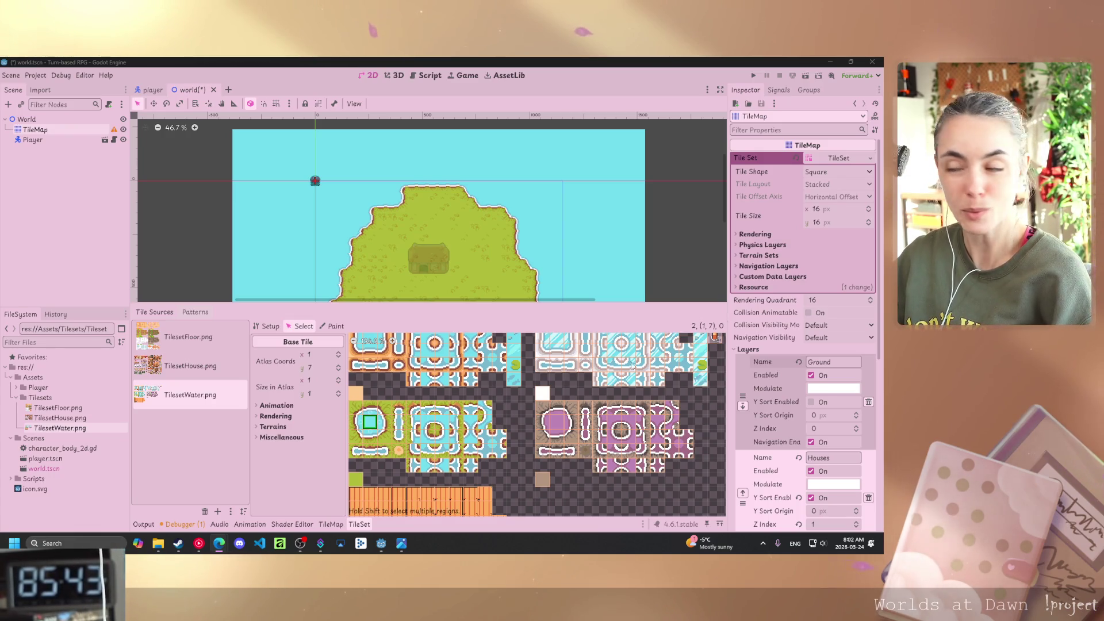
Expand the TileSet's Physics Layers group in the Inspector.
click(833, 159)
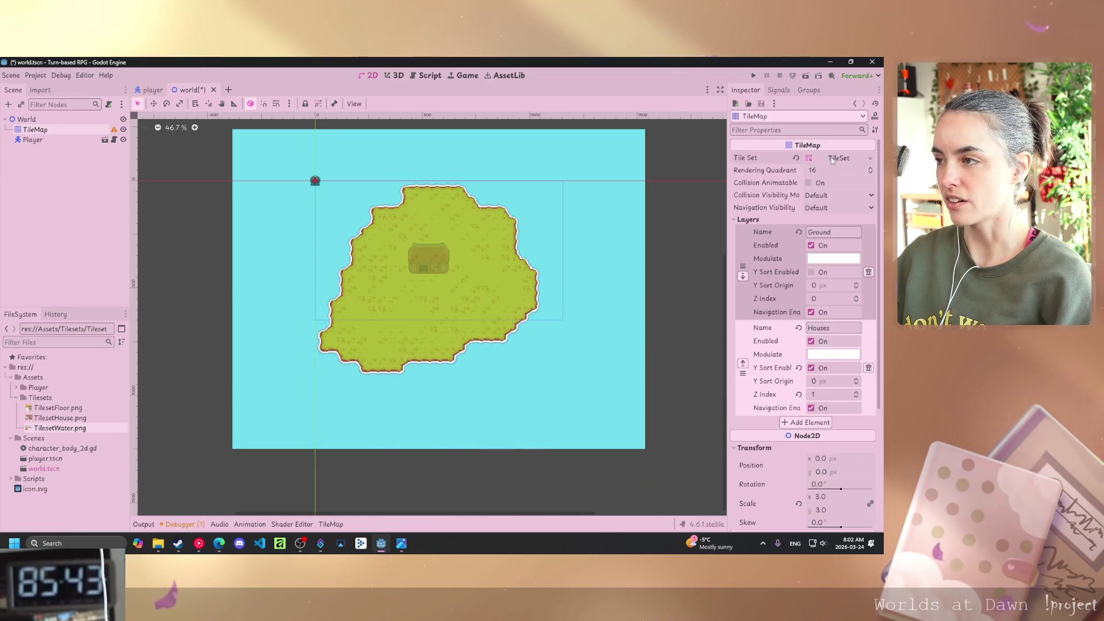
click(832, 159)
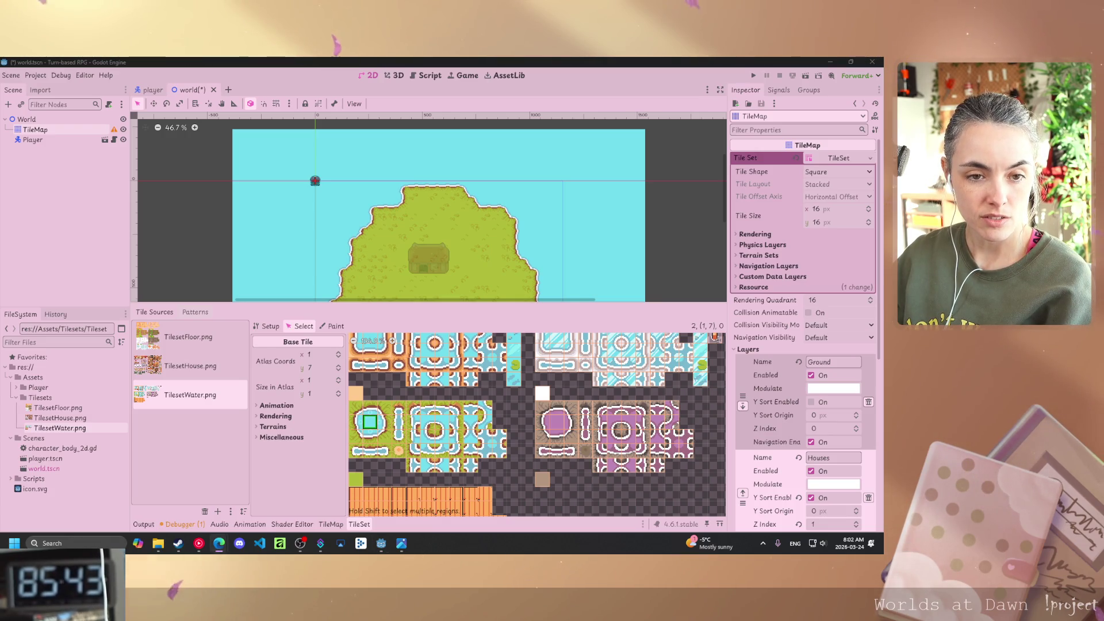
click(738, 245)
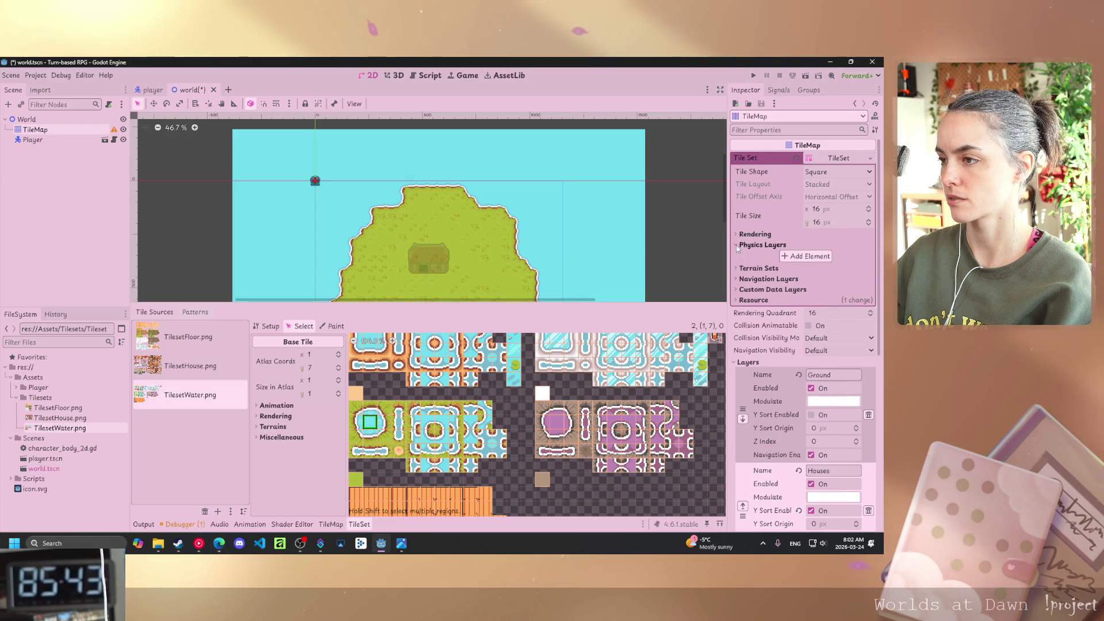
Add Physics Layer 0 and expand it for tile (2, 7).
click(805, 255)
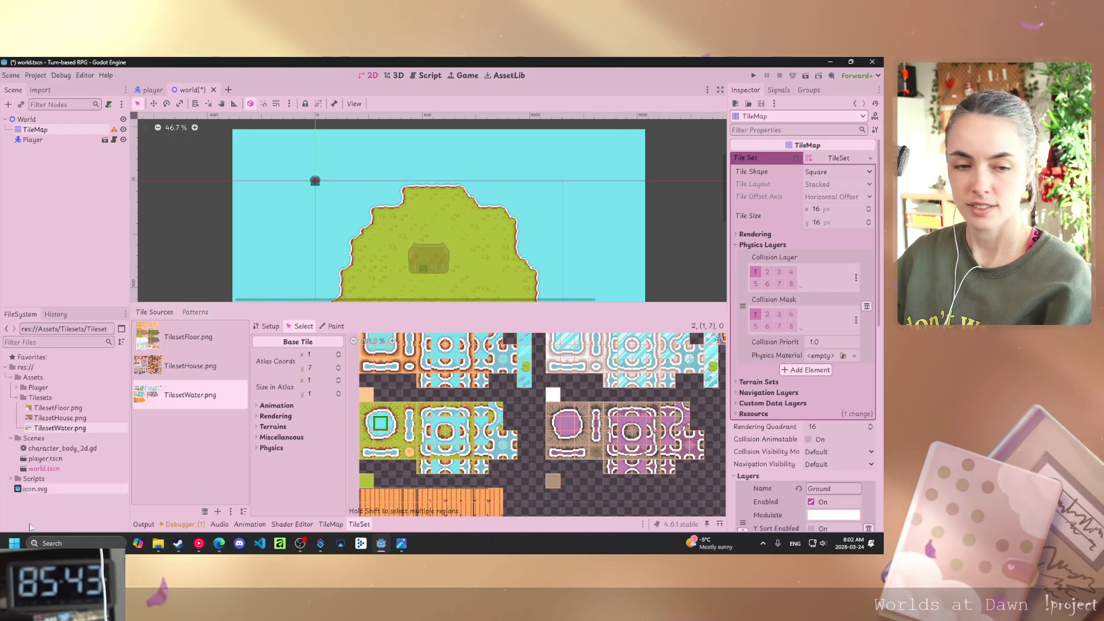
click(219, 543)
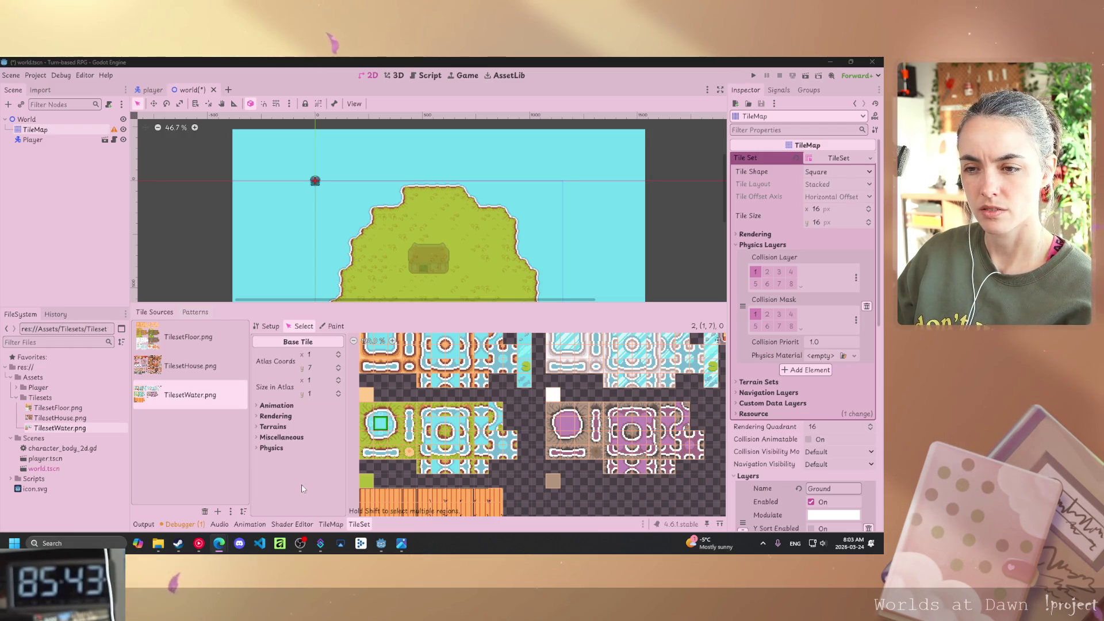
click(257, 450)
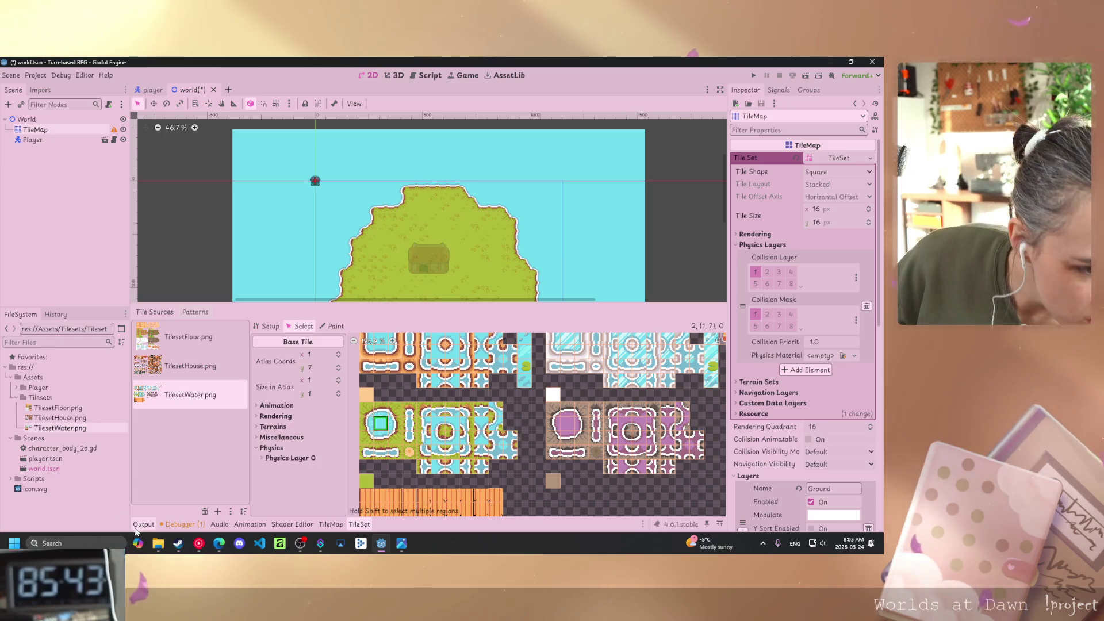
click(262, 458)
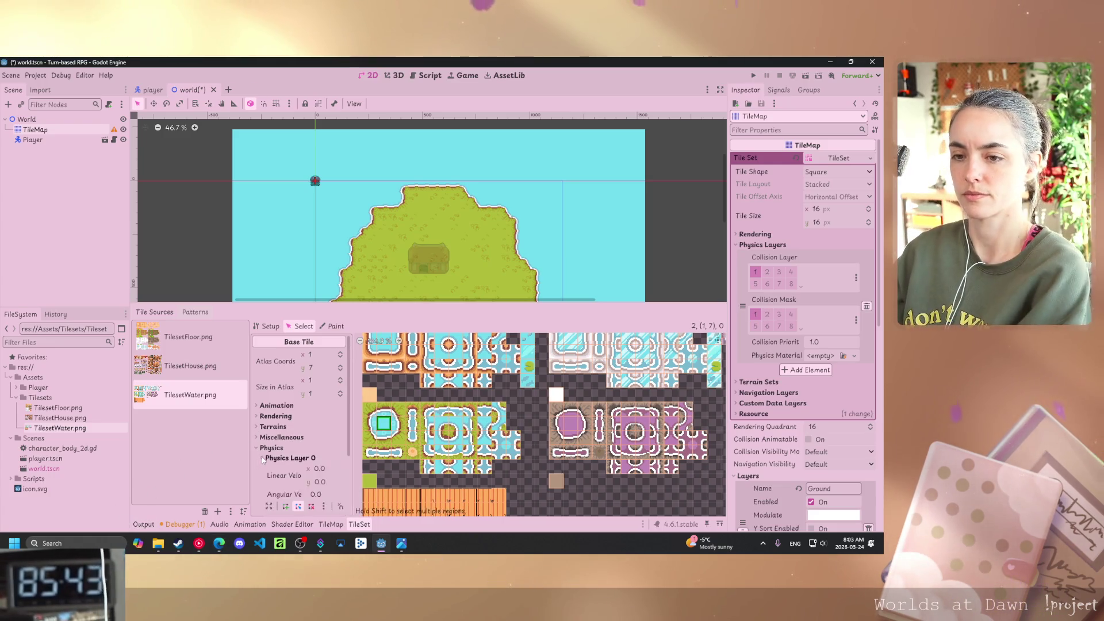
scroll(276, 471, down, 4)
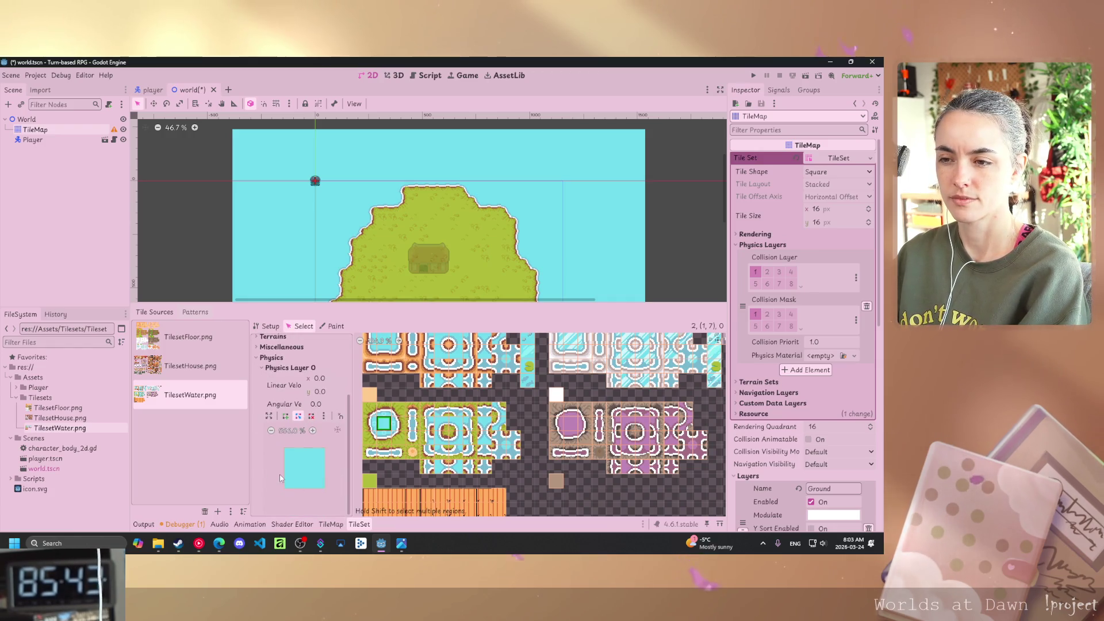
click(400, 425)
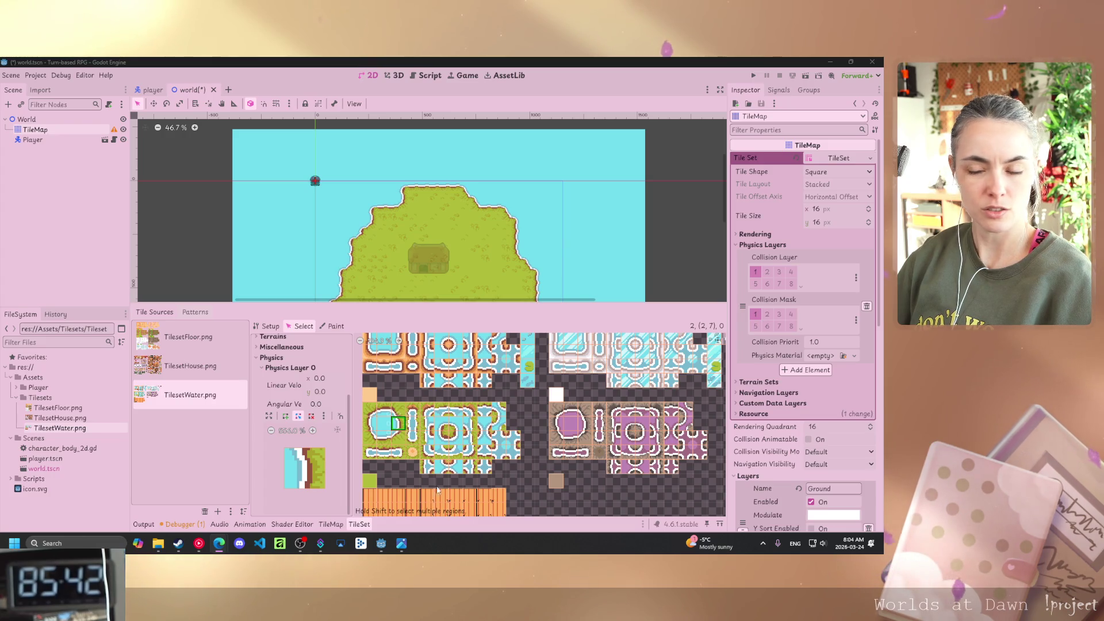
Give tile (2, 7) a full-square collision polygon on Physics Layer 0.
click(398, 429)
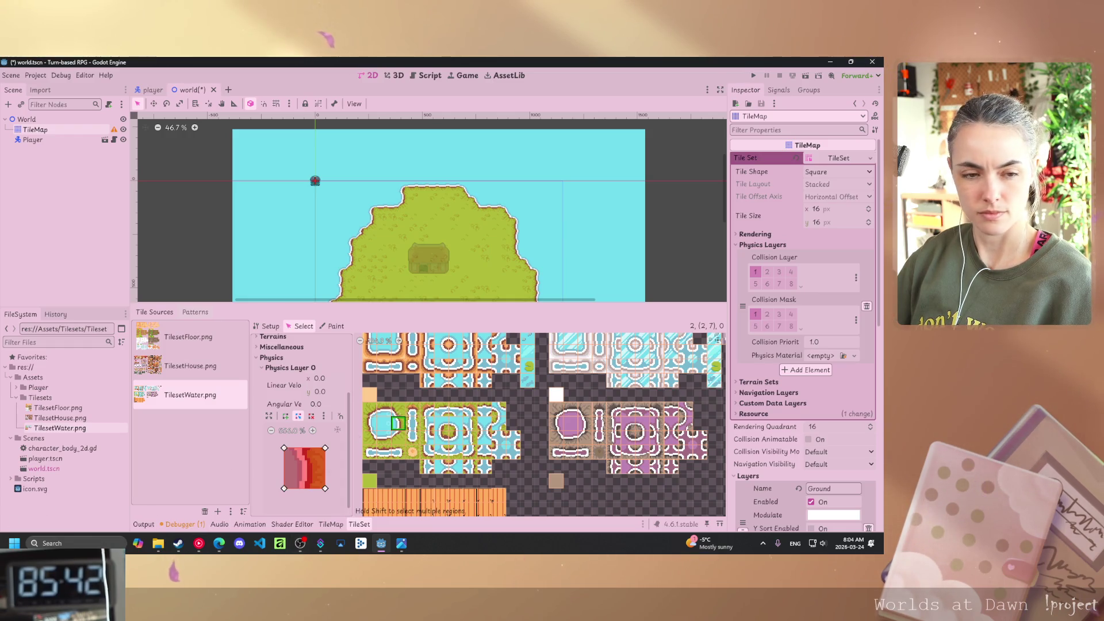
Pull tile (2, 7)'s right corners to the shoreline and add two right-edge vertices.
click(219, 544)
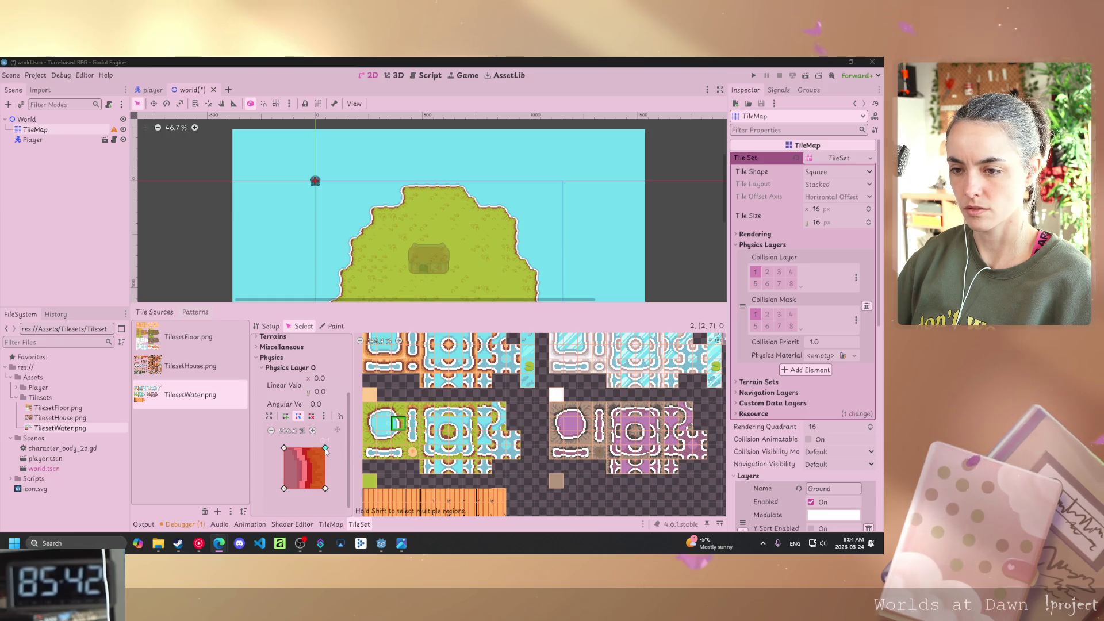
click(397, 424)
drag(325, 448, 302, 449)
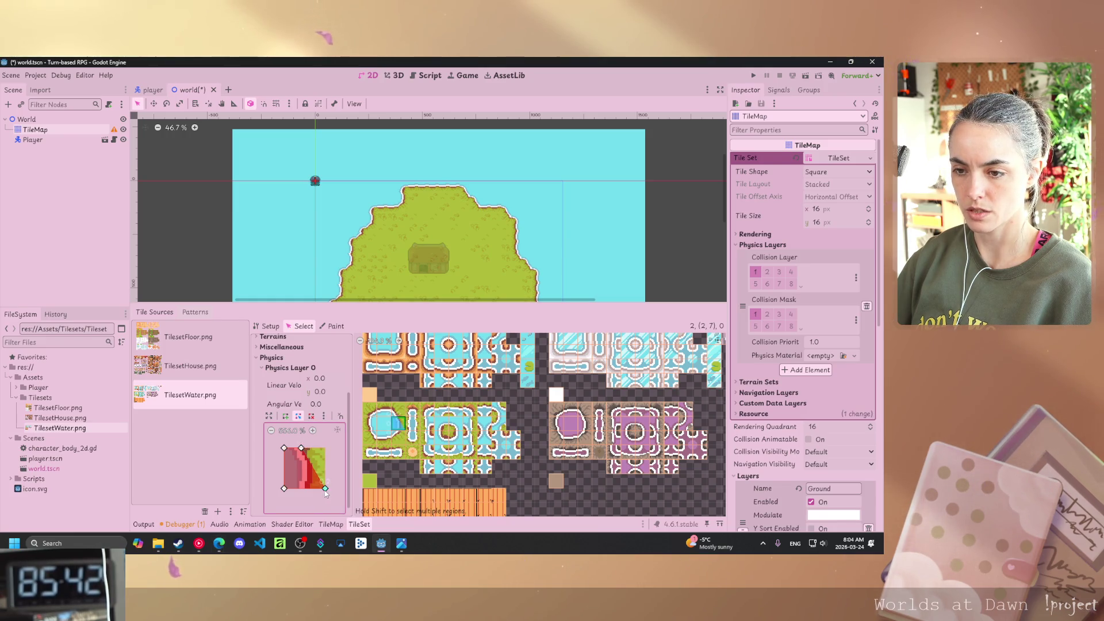
drag(326, 493, 311, 491)
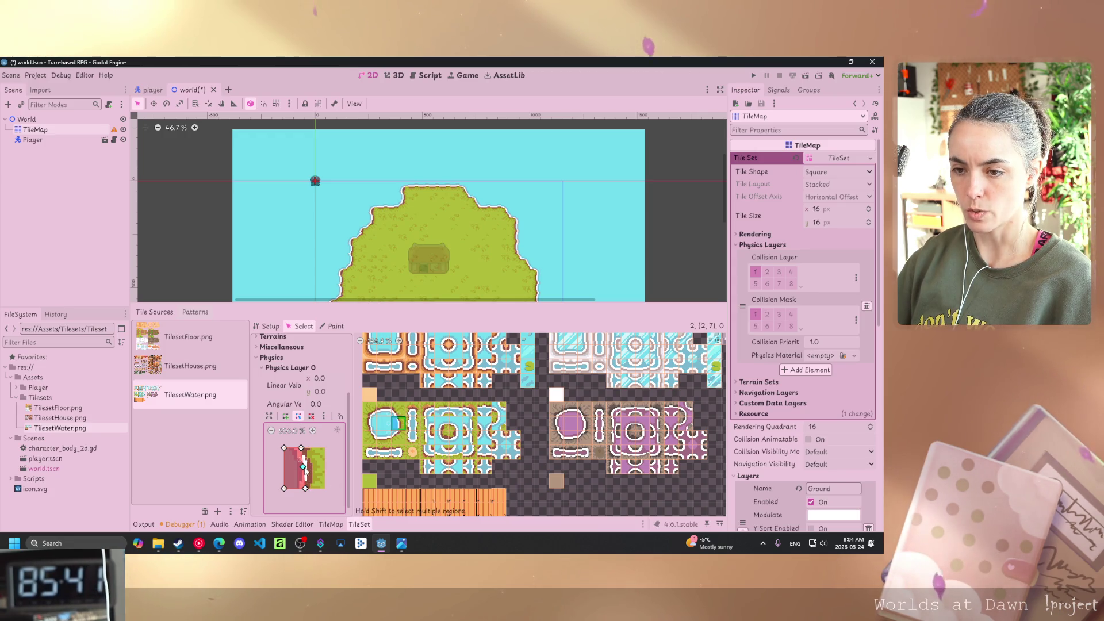
click(309, 464)
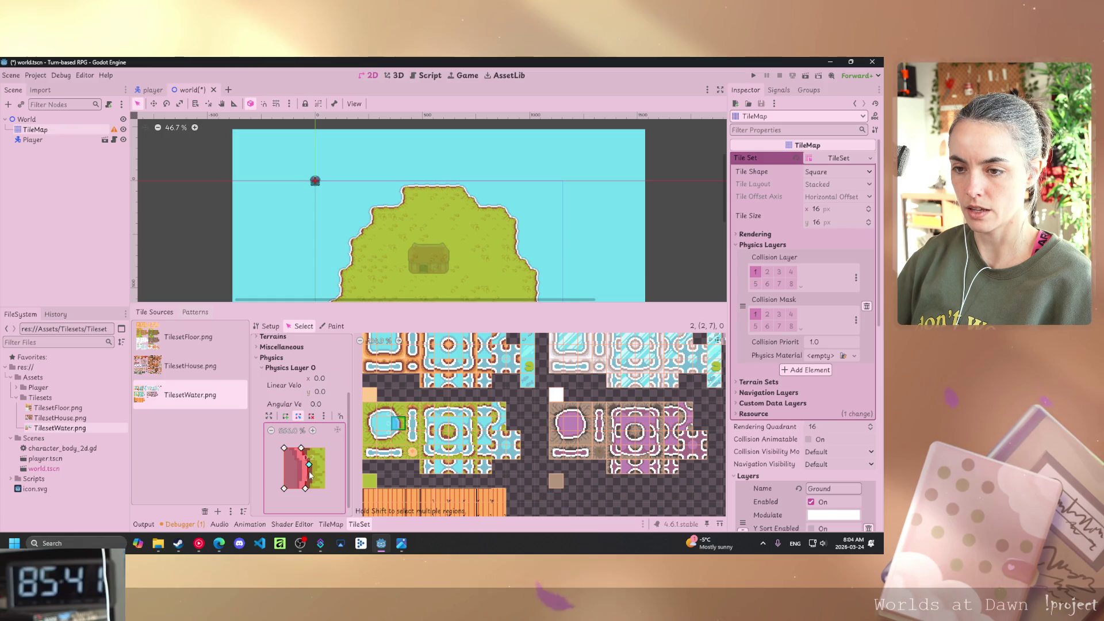
click(309, 479)
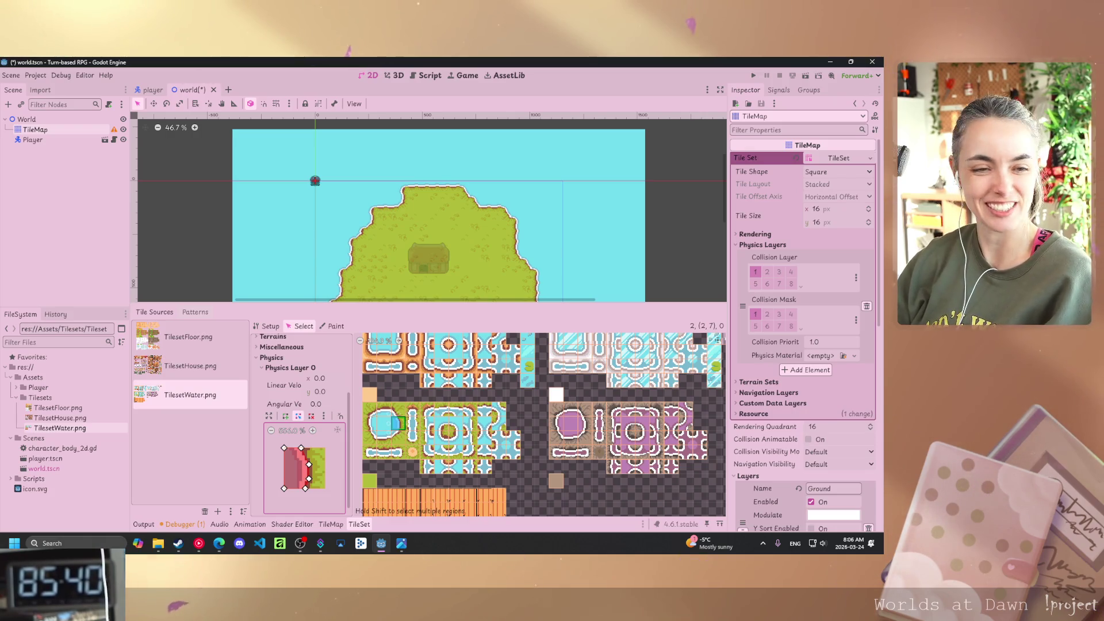
key(alt+Tab)
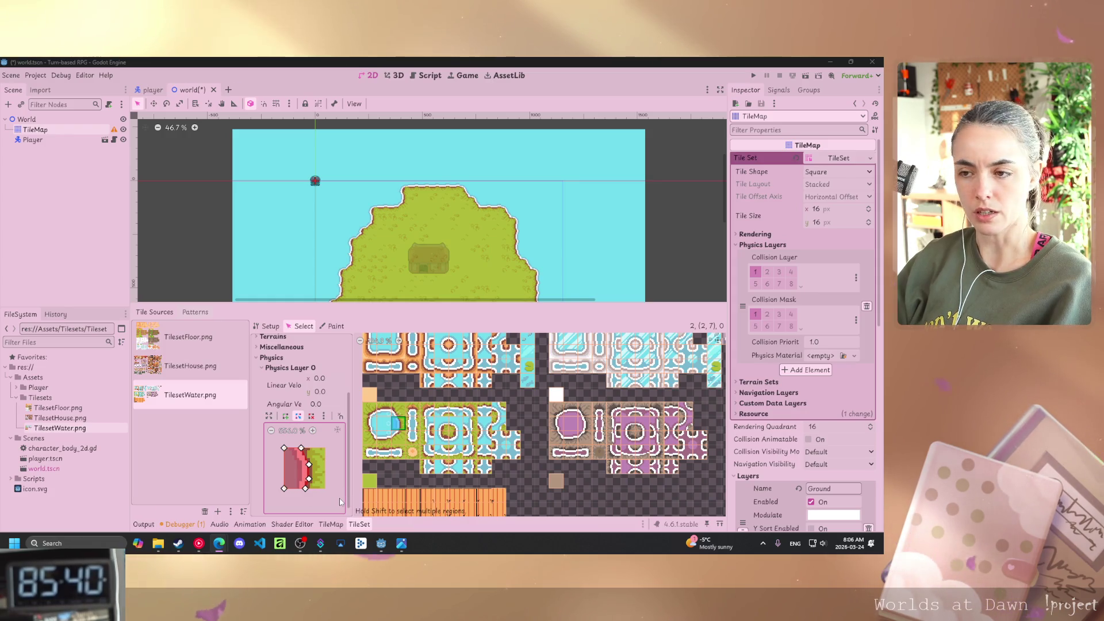
Add a square collision to the next water-edge tile and trim its corner along the shore.
click(384, 410)
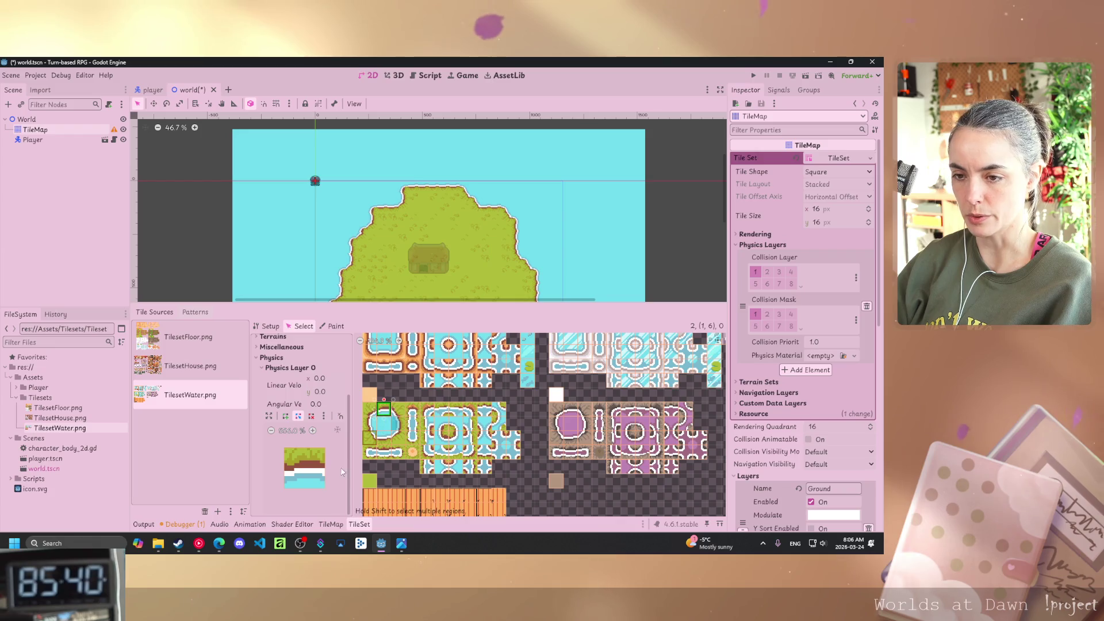
key(f)
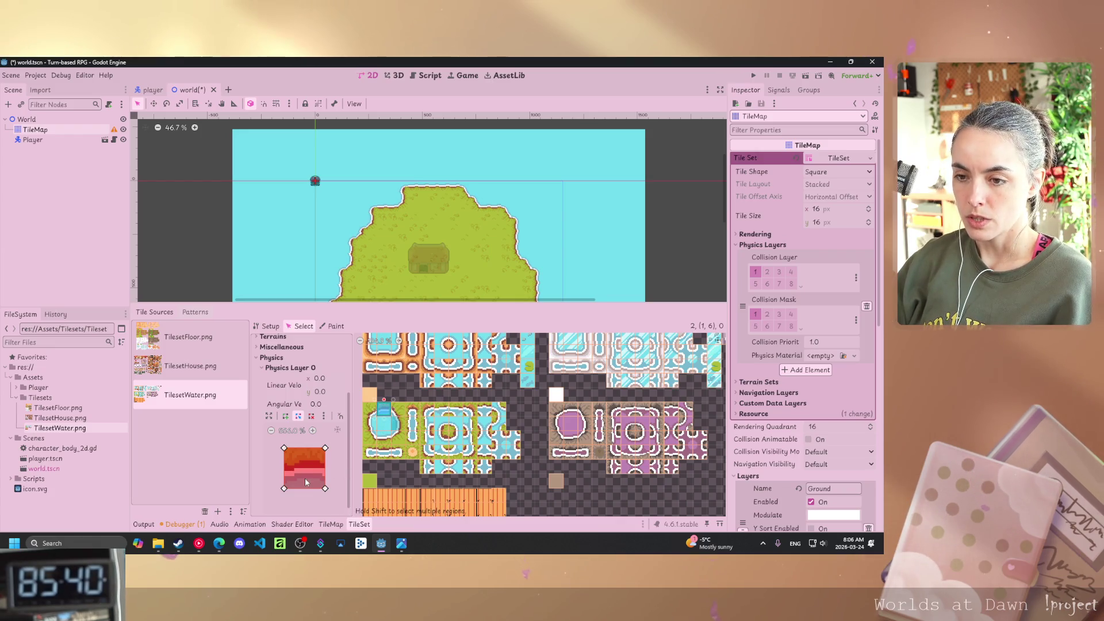
mouse_move(325, 448)
mouse_down()
mouse_move(326, 460)
mouse_move(278, 459)
mouse_up()
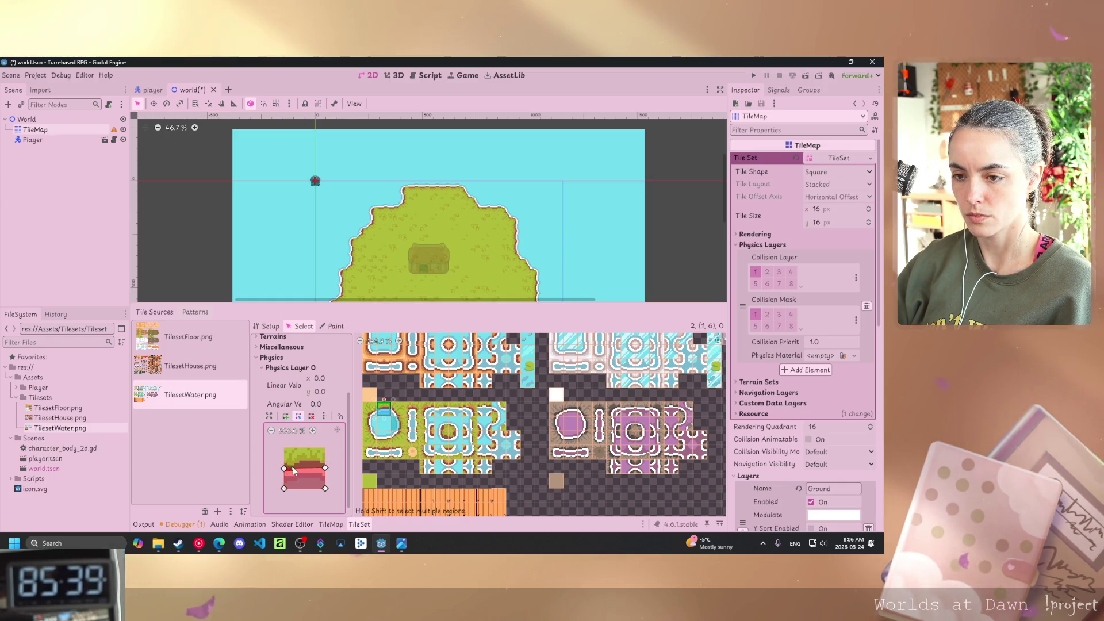
drag(293, 470, 319, 462)
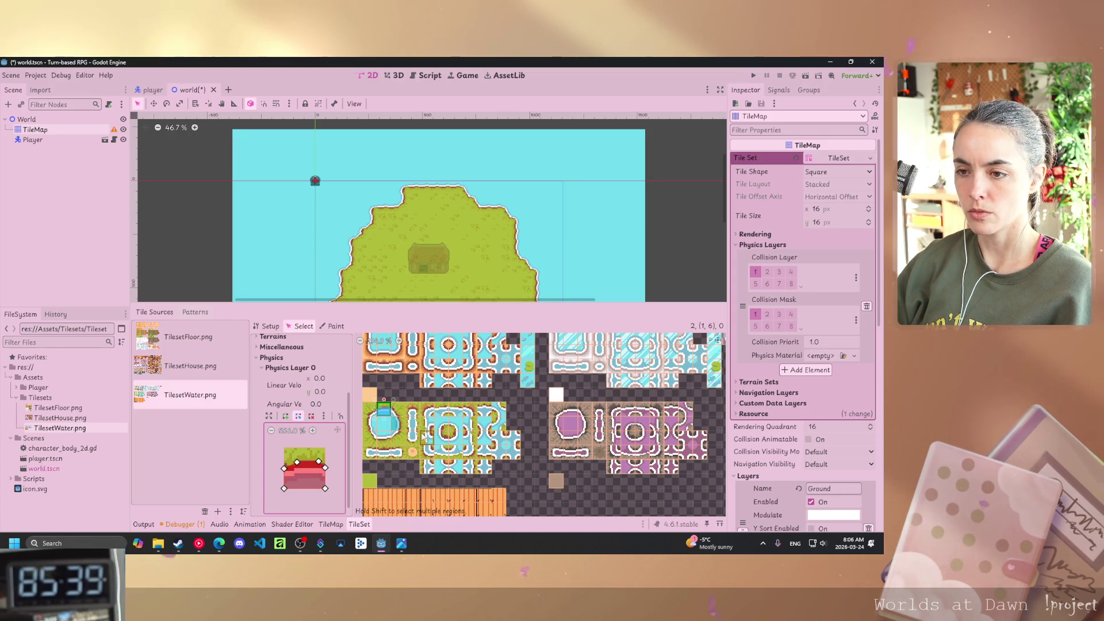
Give the neighbouring grass-edge tile a triangular collision with its top-left corner lowered.
click(398, 409)
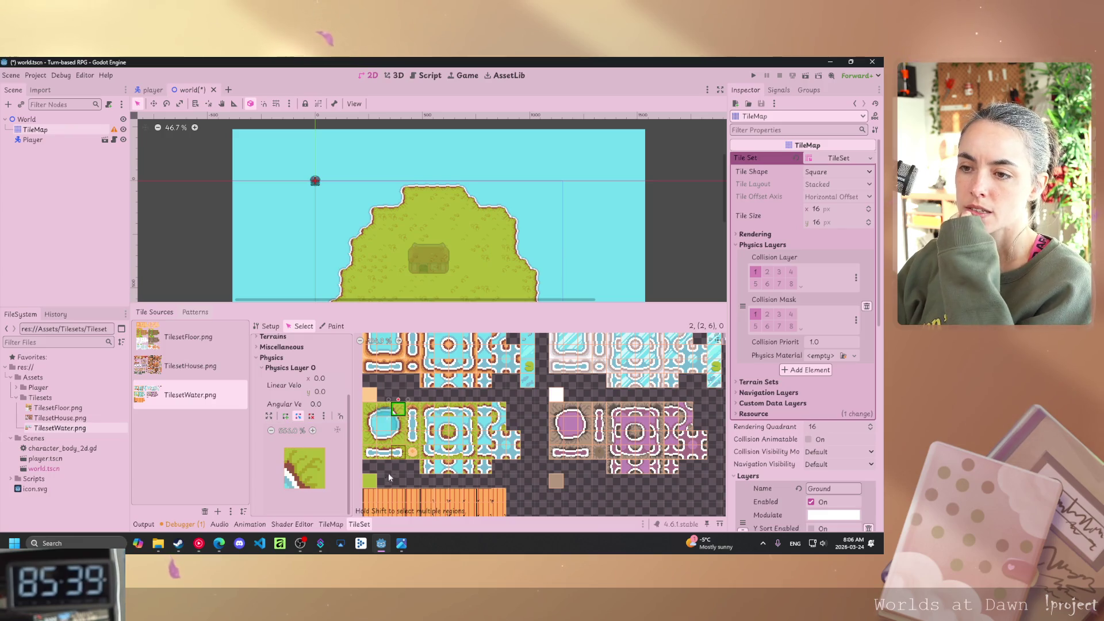
click(301, 470)
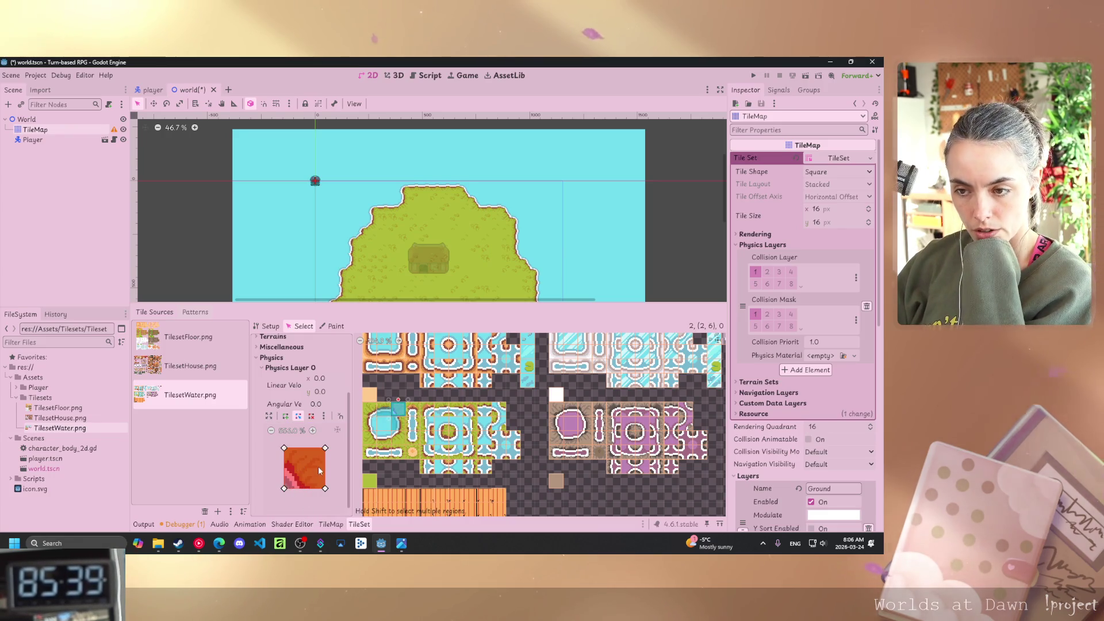
mouse_move(325, 447)
mouse_down()
mouse_move(295, 478)
mouse_move(310, 489)
mouse_move(300, 490)
mouse_up()
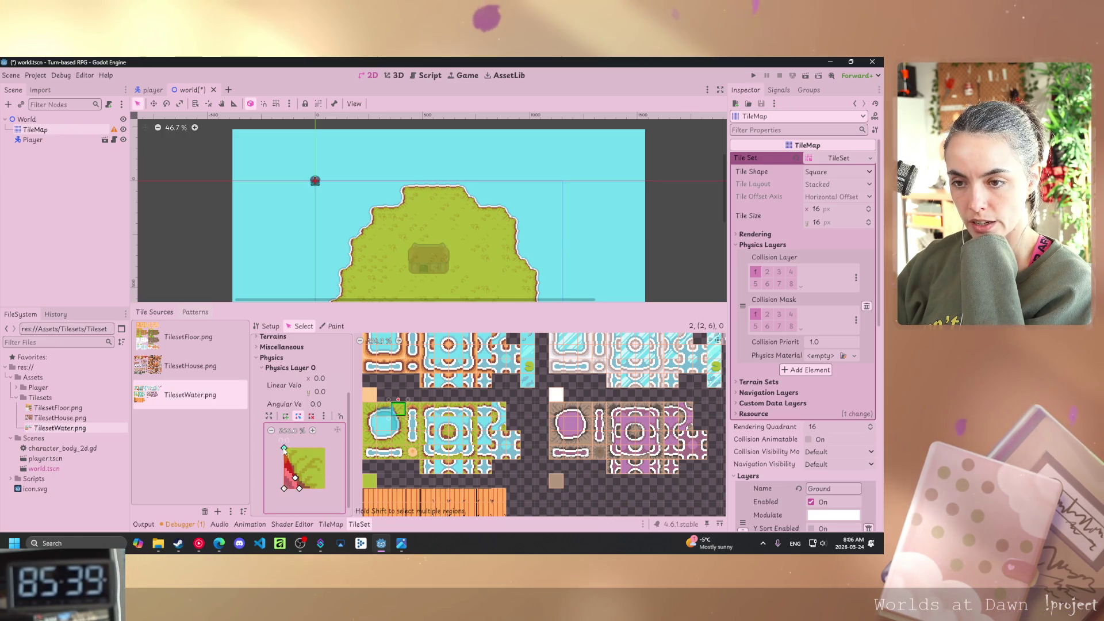
drag(284, 448, 284, 466)
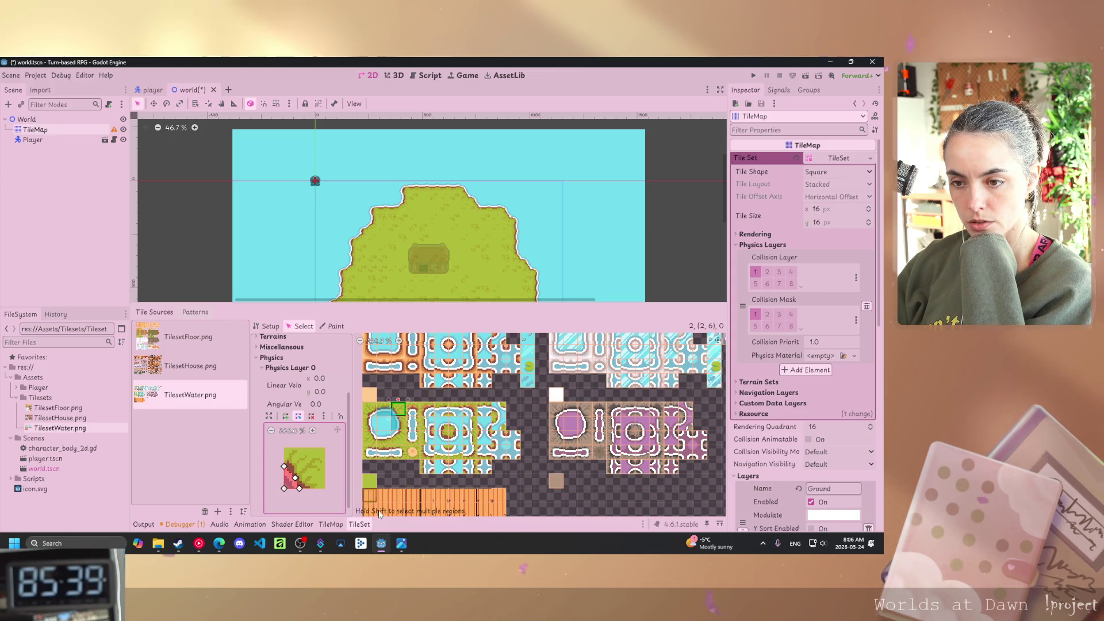
click(370, 410)
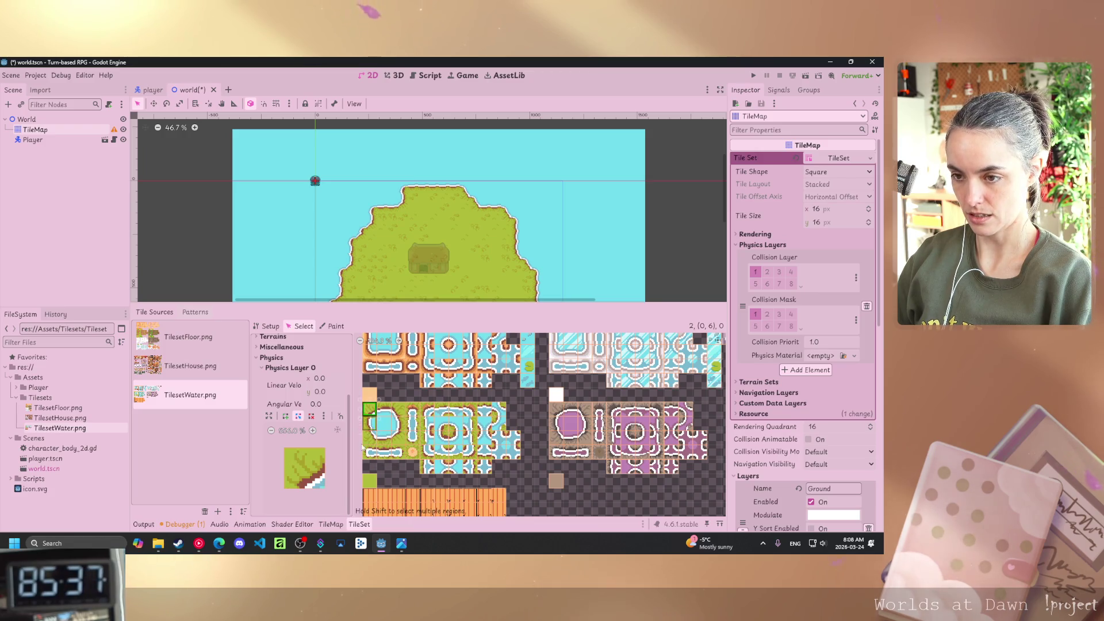
Add a full-tile collision and pull it into a wedge with an extra point fitted to the shore.
key(f)
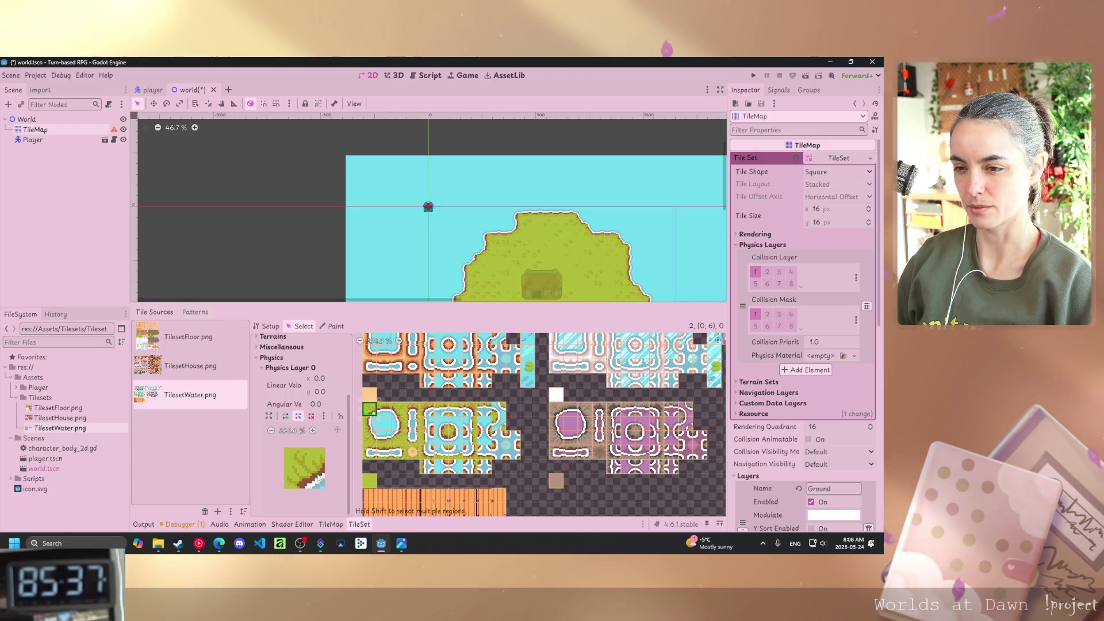
click(368, 417)
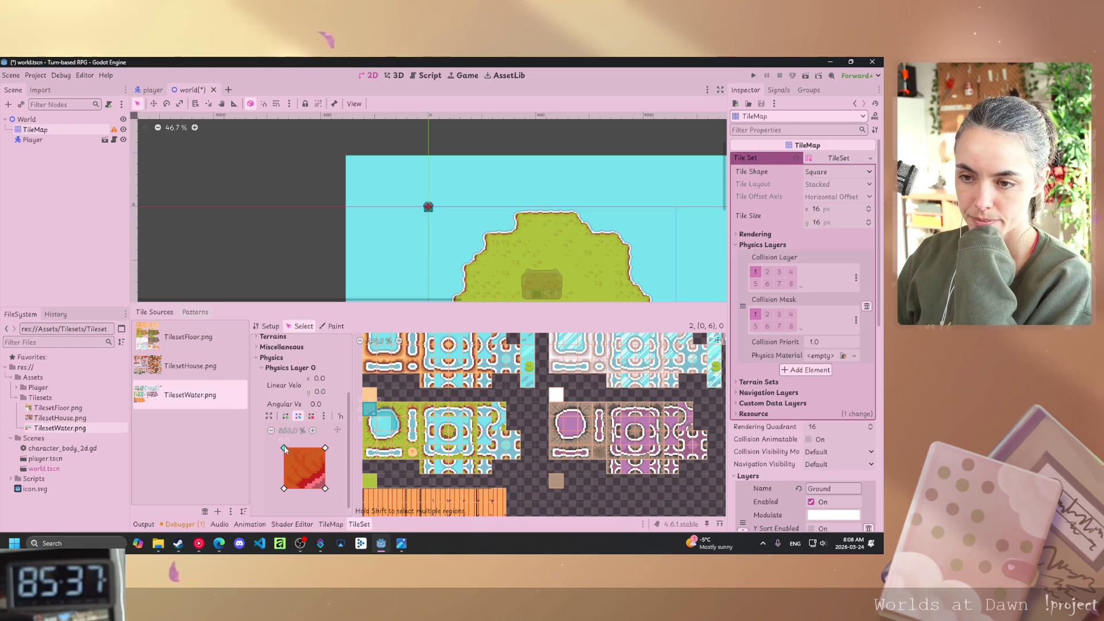
mouse_move(283, 448)
mouse_down()
mouse_move(308, 476)
mouse_move(326, 471)
mouse_move(300, 489)
mouse_up()
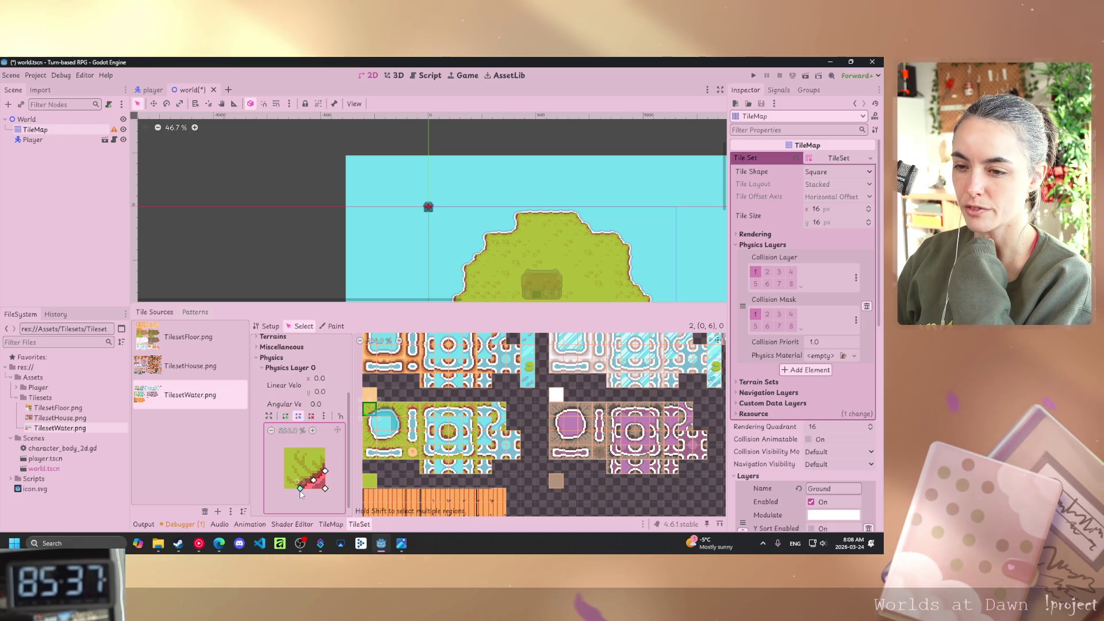
click(312, 477)
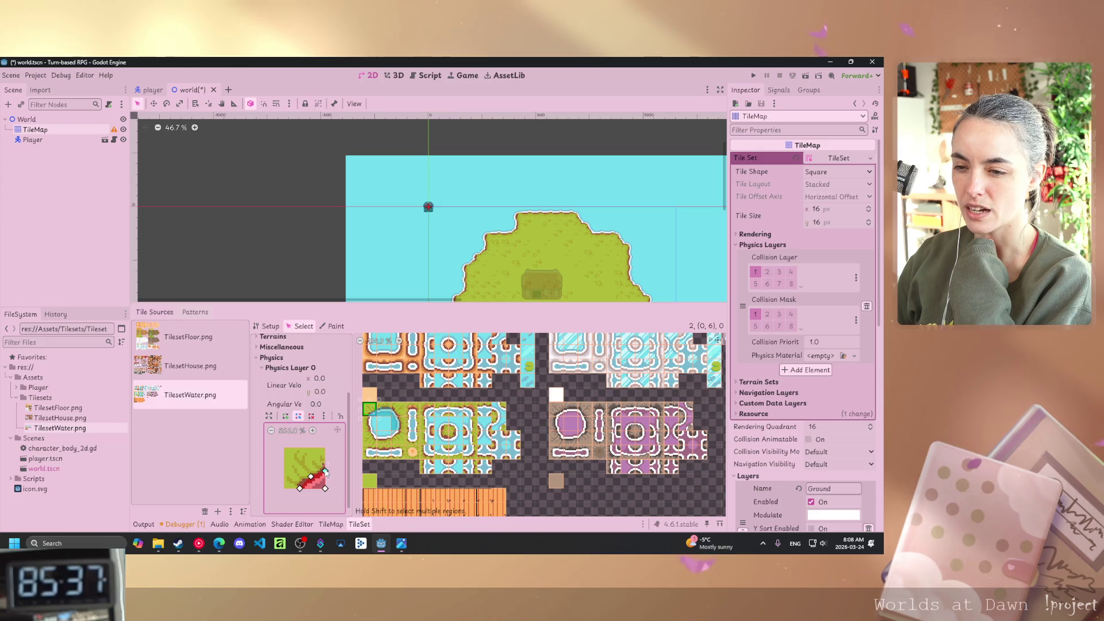
drag(324, 471, 326, 467)
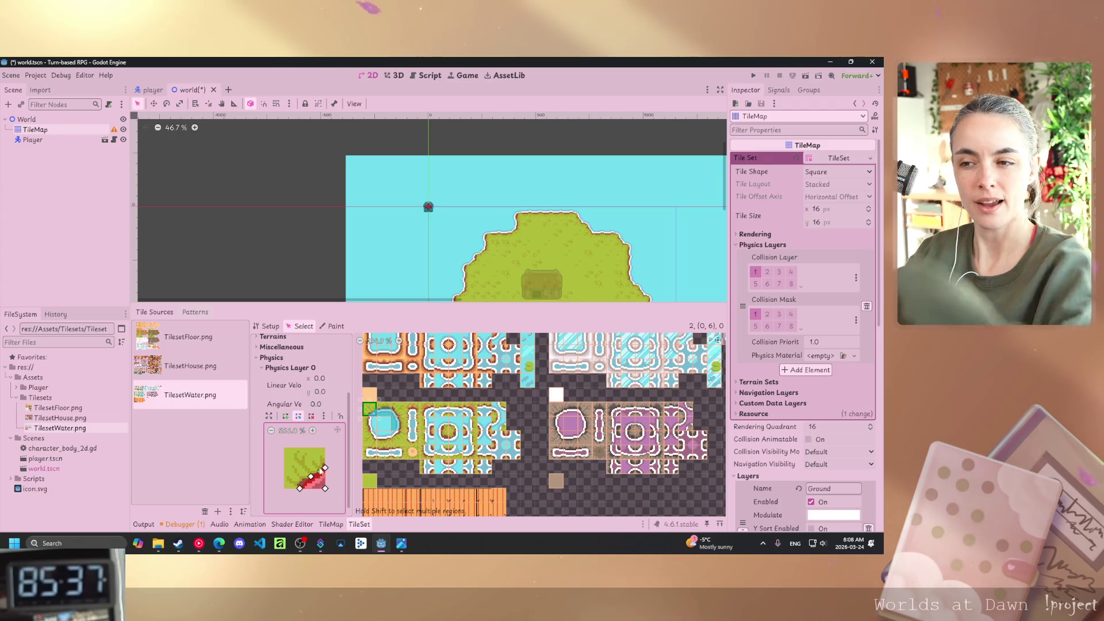
Add a collision polygon to tile (0, 7) and slide its left corners onto the shoreline.
click(371, 424)
key(f)
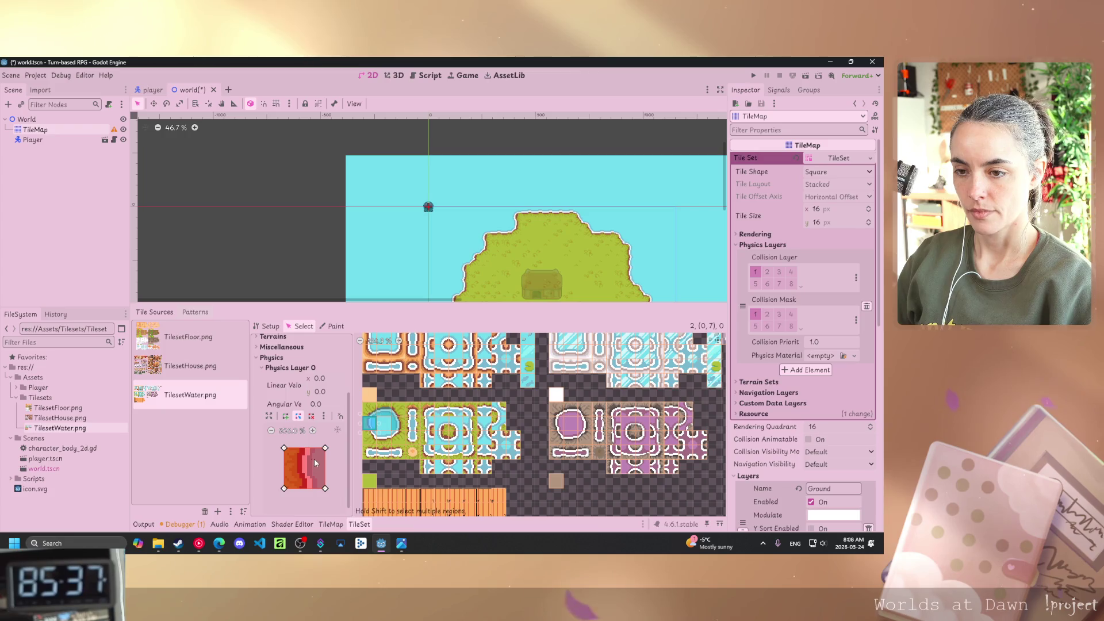
drag(283, 448, 305, 447)
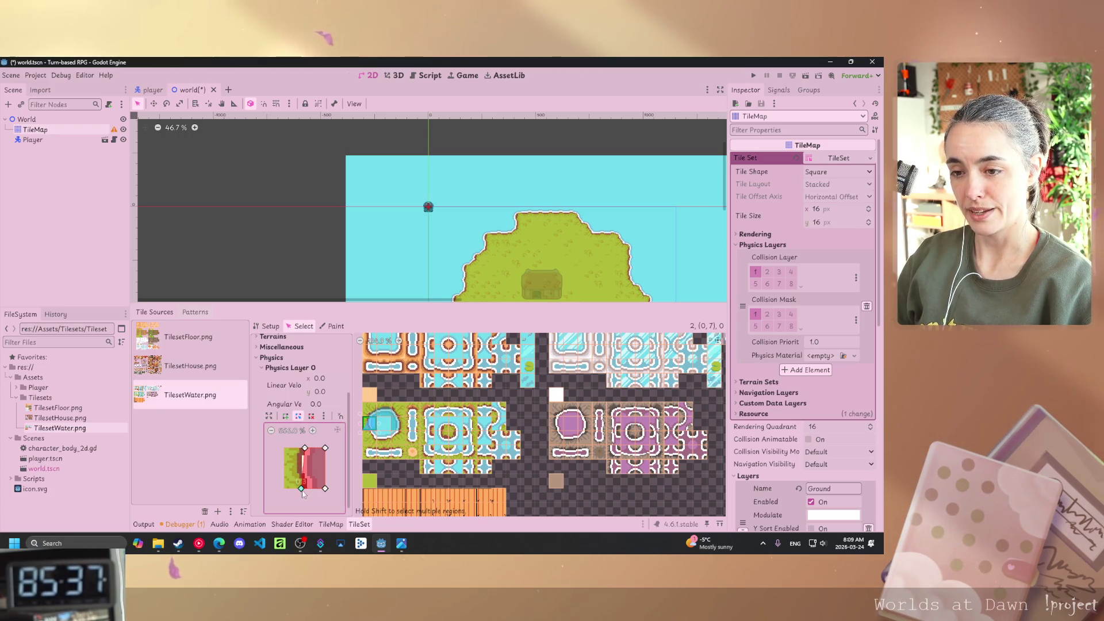
drag(303, 490, 299, 456)
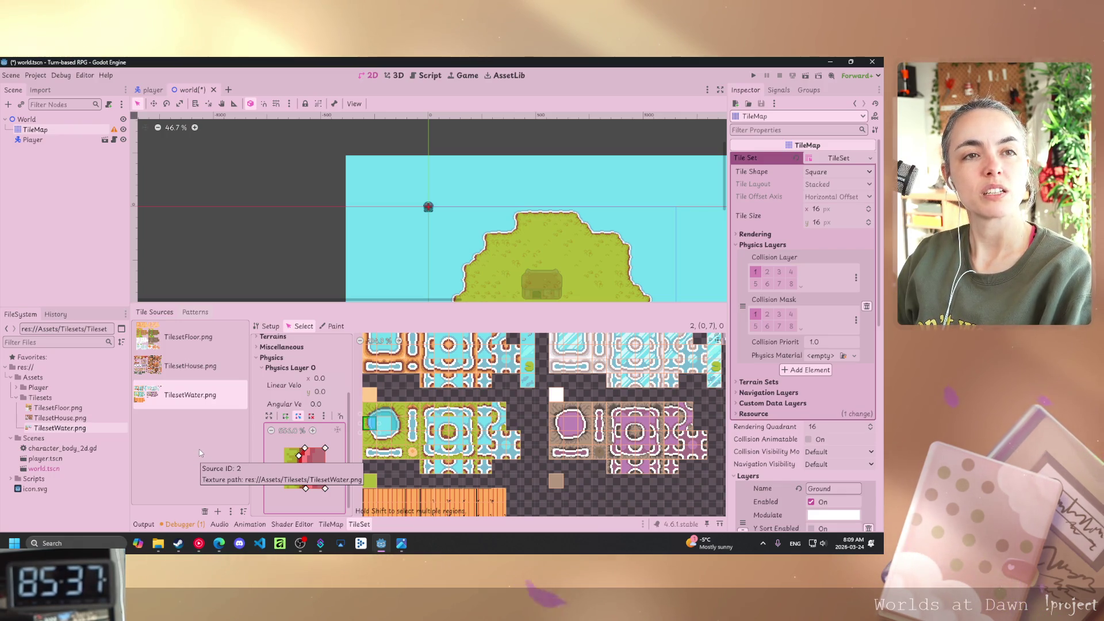
Add a collision polygon to tile (0, 8) and trim it to a triangle over the water corner.
click(370, 437)
key(f)
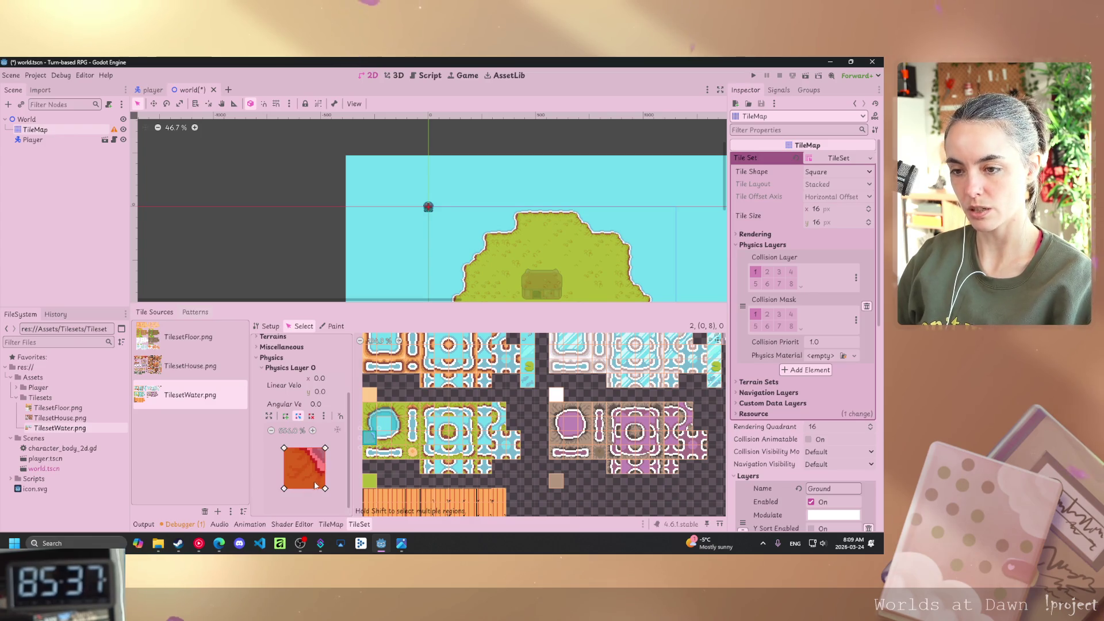
mouse_move(284, 489)
mouse_down()
mouse_move(314, 461)
mouse_move(325, 472)
mouse_up()
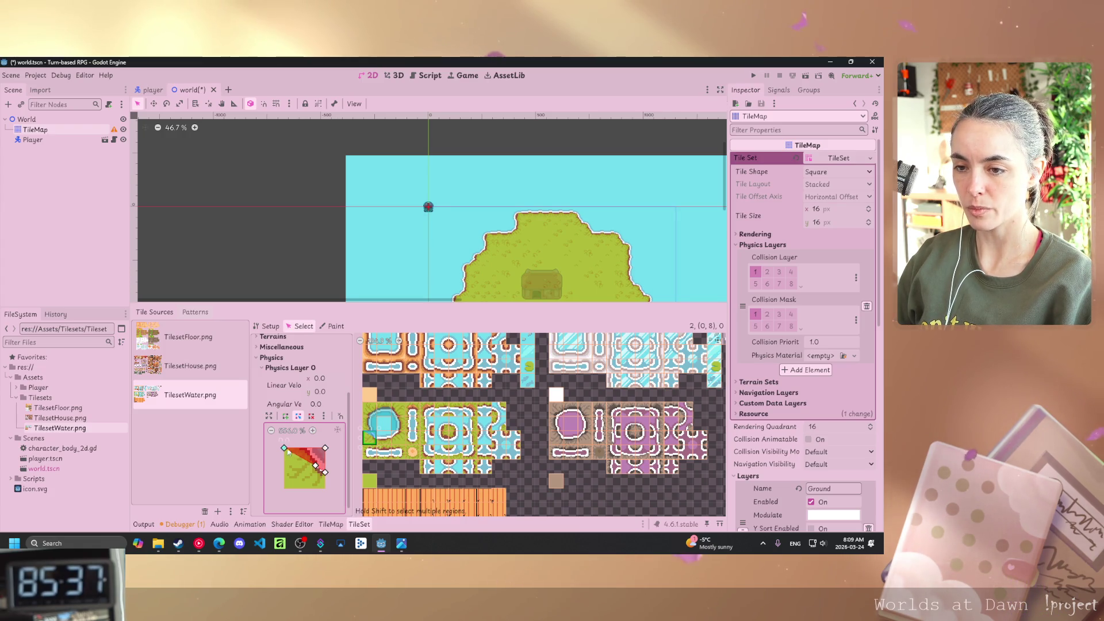
drag(284, 447, 306, 448)
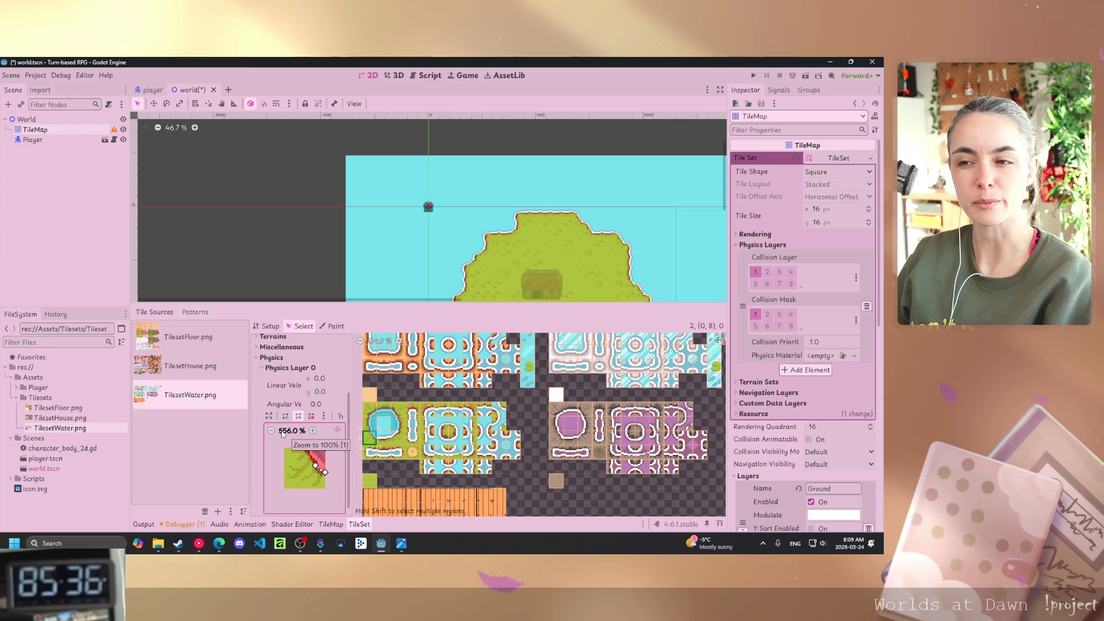
Add a collision shape to tile (1, 8) and raise its bottom corner to the water line.
click(384, 440)
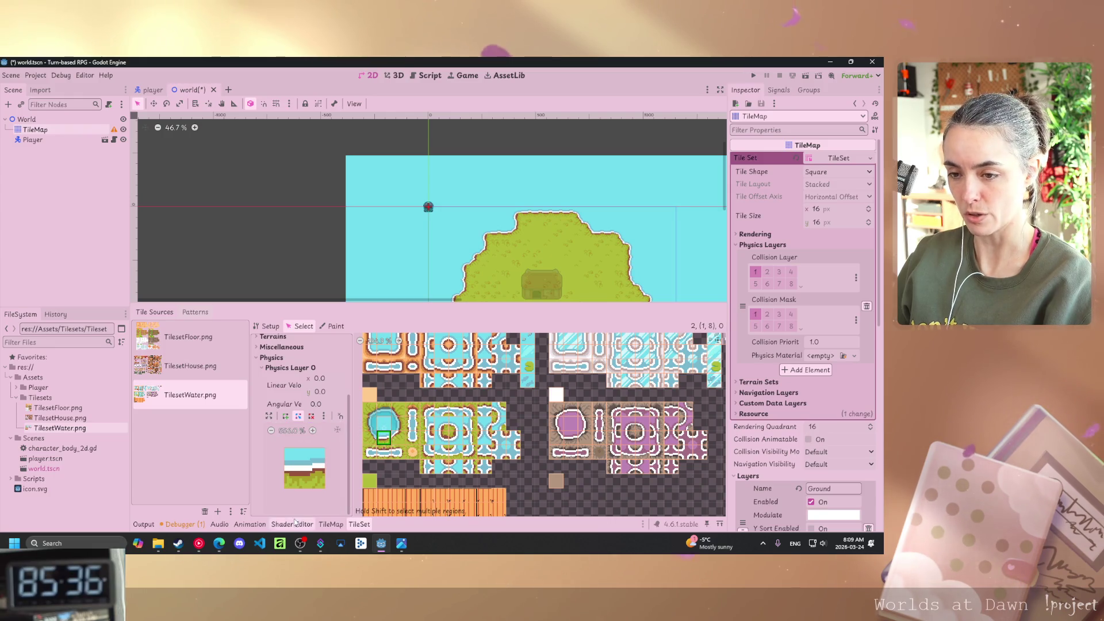
click(304, 473)
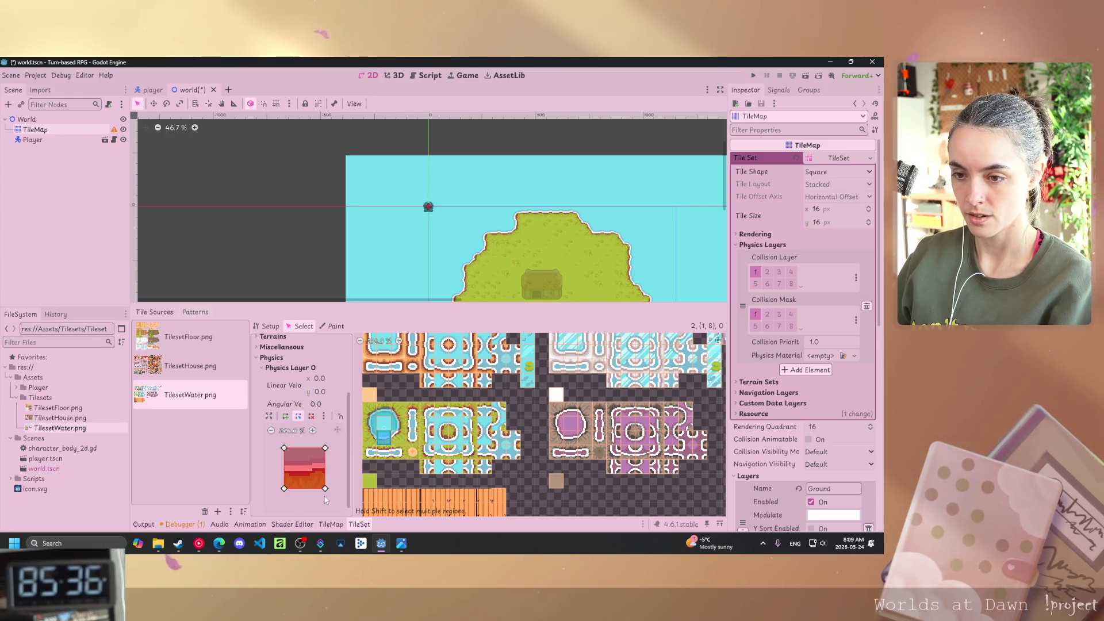
mouse_move(325, 489)
mouse_down()
mouse_move(326, 469)
mouse_move(284, 471)
mouse_up()
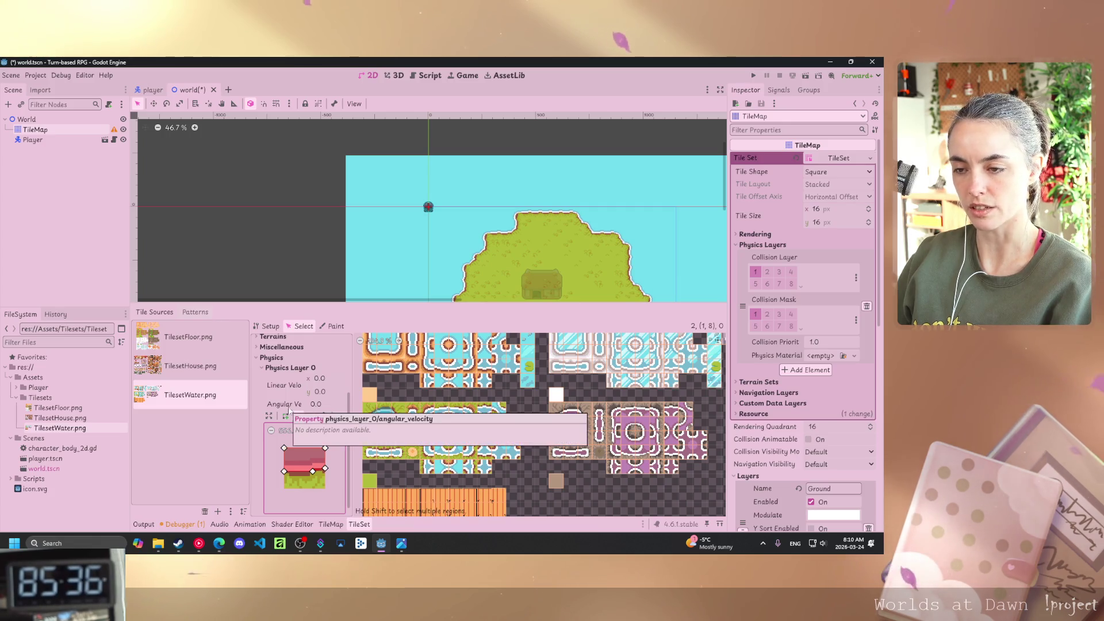
Fit tile (2, 8)'s bottom corners to the shore curve, forming a diagonal wedge.
click(384, 442)
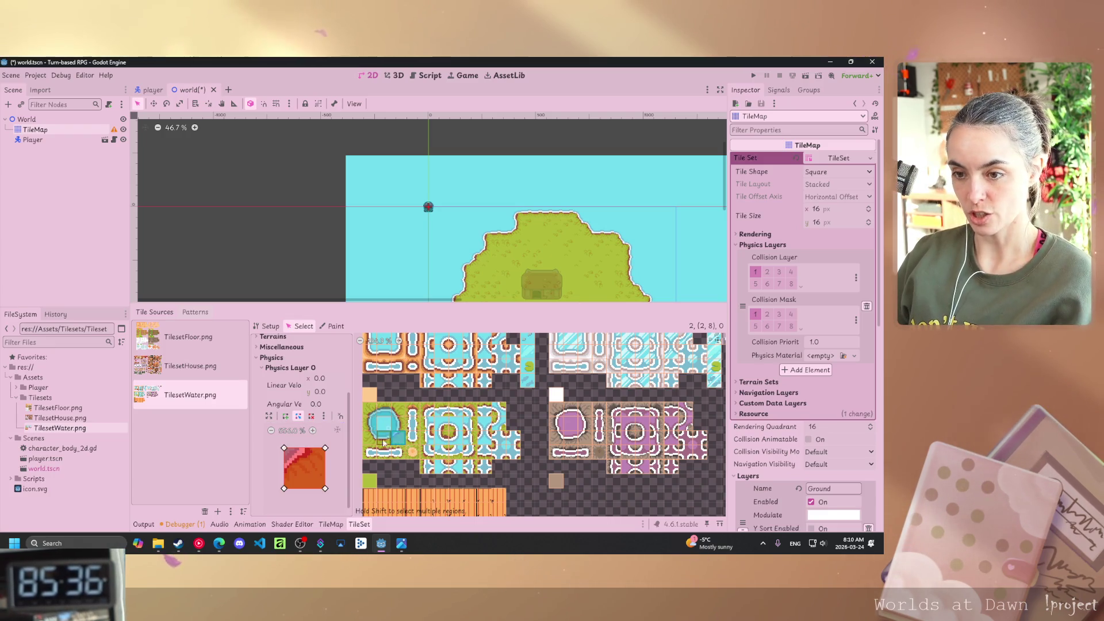
mouse_move(325, 488)
mouse_down()
mouse_move(298, 462)
mouse_move(307, 448)
mouse_up()
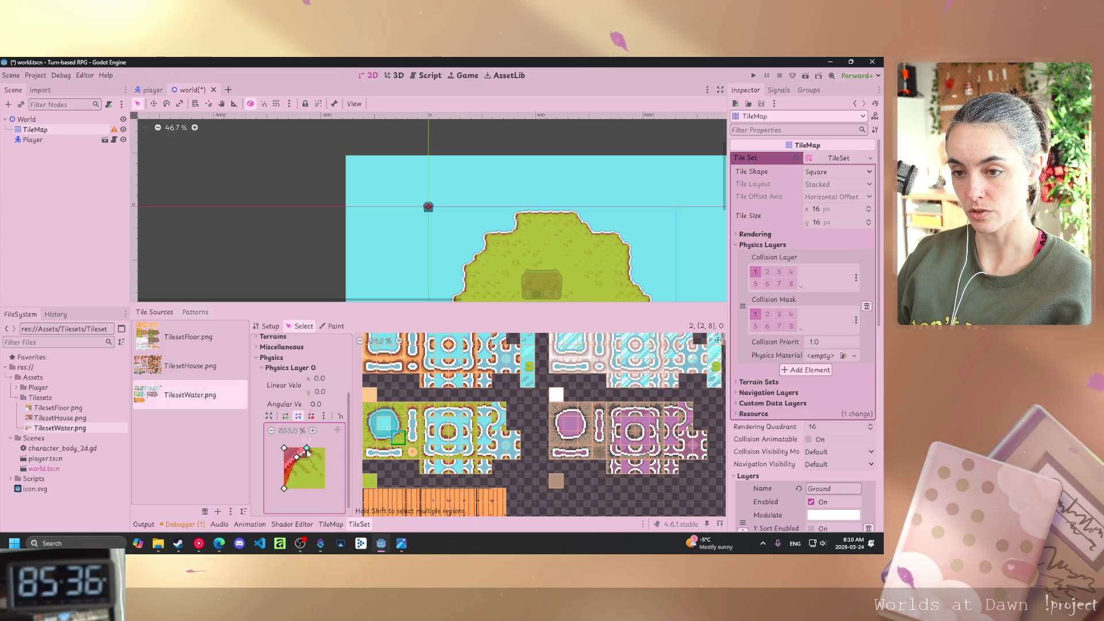
drag(284, 489, 286, 474)
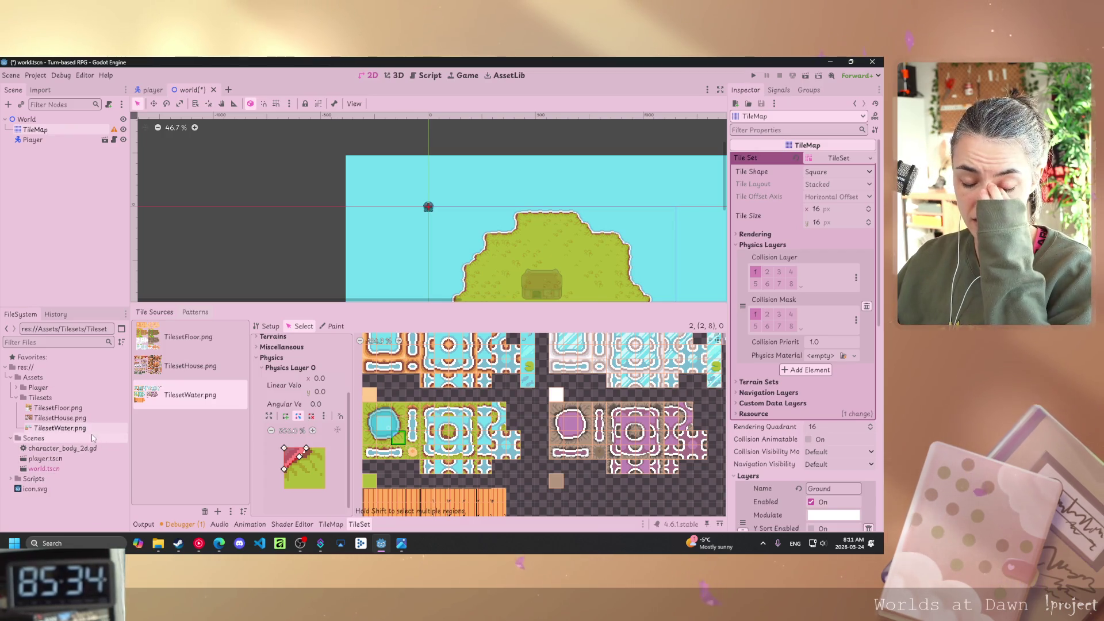
mouse_move(80, 409)
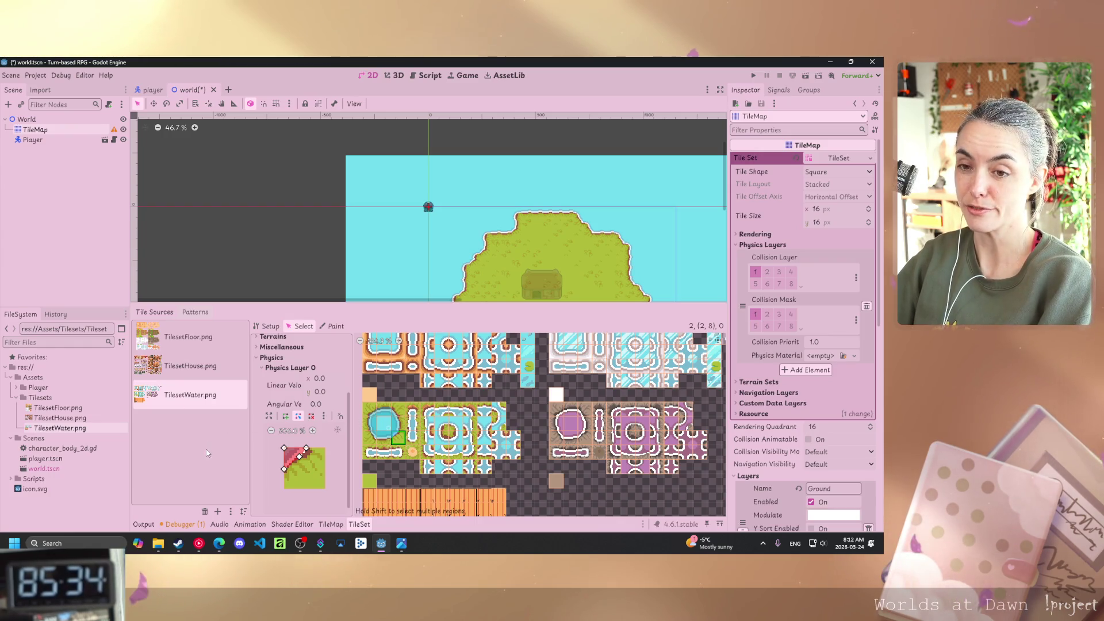
key(alt+Tab)
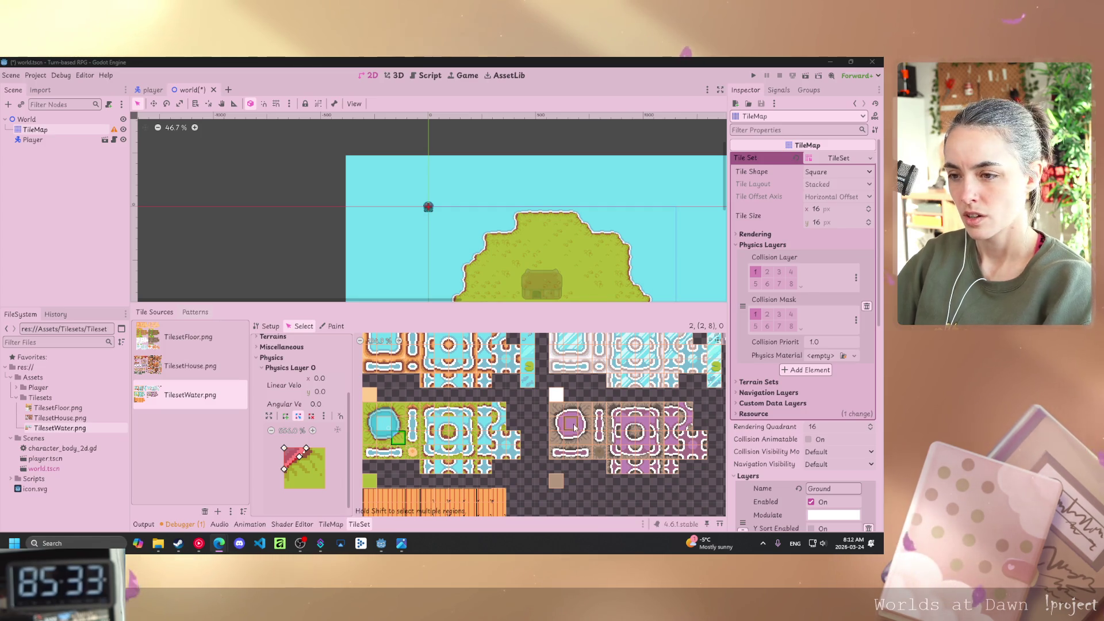
Add a full-tile collision to another shoreline tile and nudge its points along the shore.
click(445, 443)
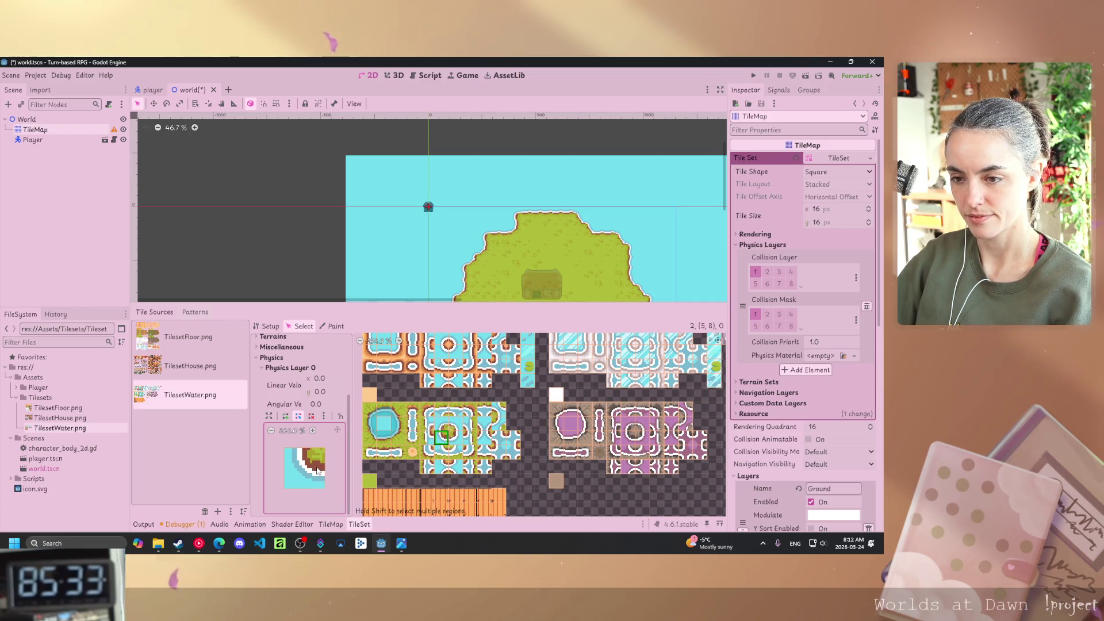
key(f)
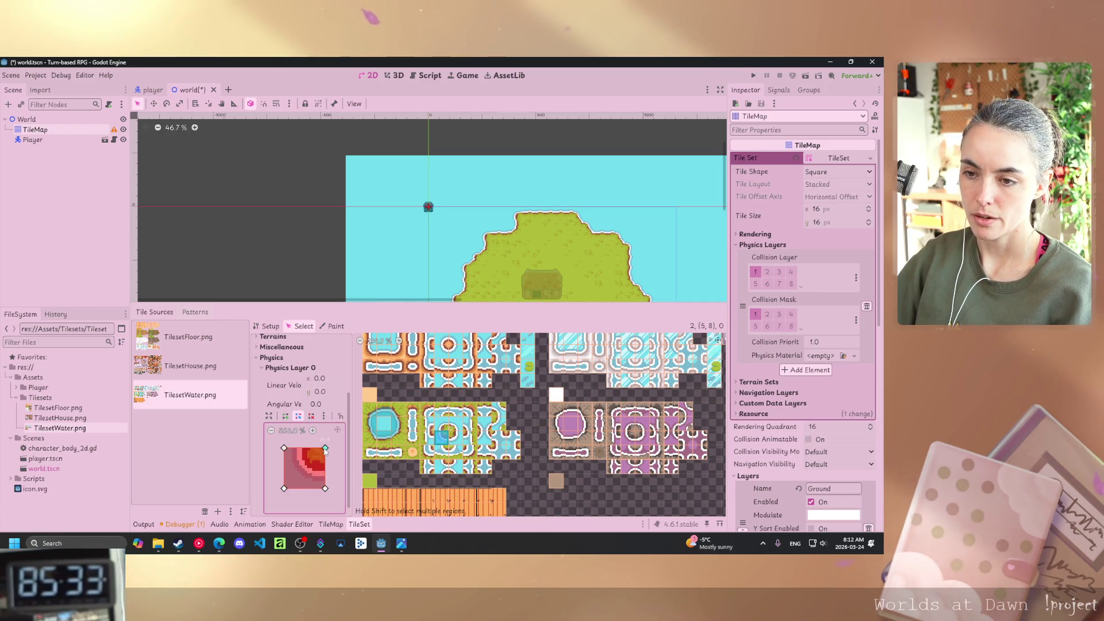
drag(309, 461, 325, 471)
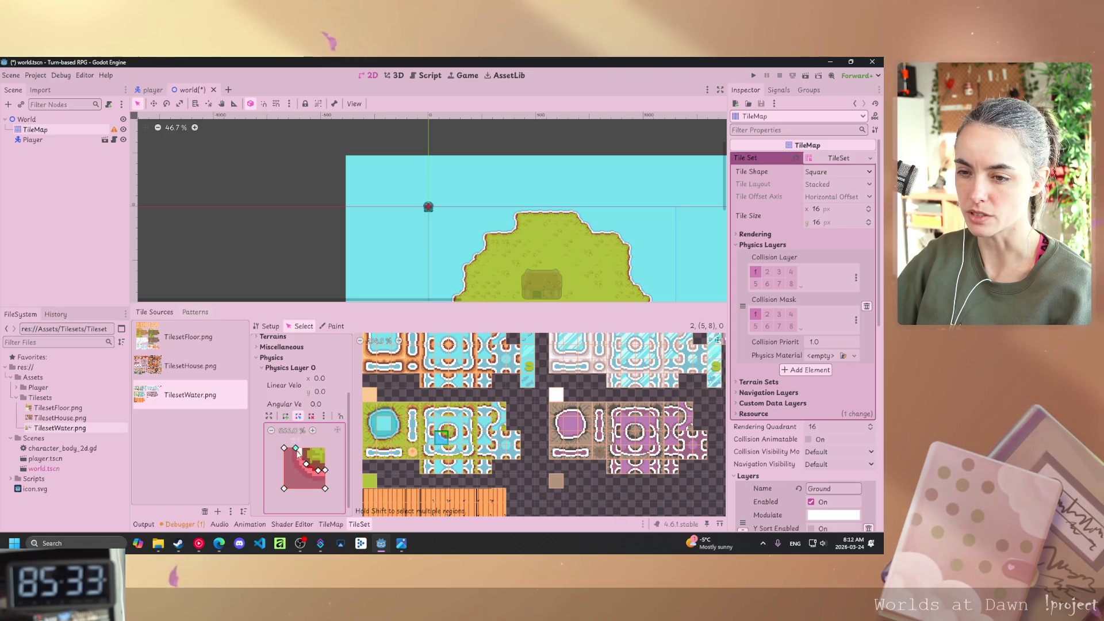
drag(298, 453, 303, 453)
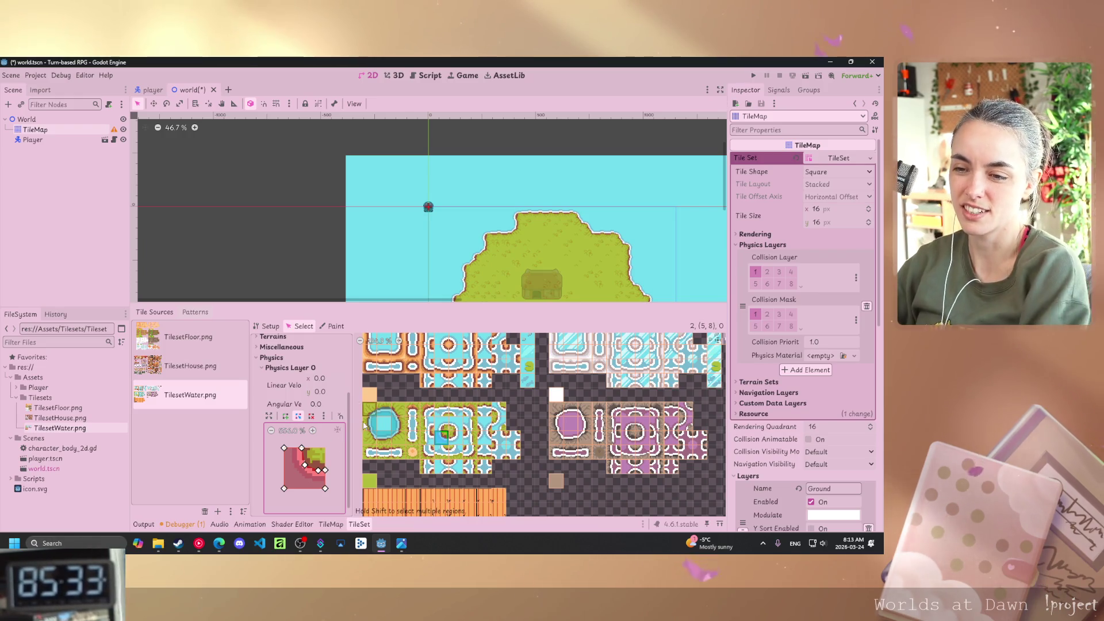
On the neighbouring water-edge tile, pull a corner inward and add vertices following the diagonal shore.
click(444, 426)
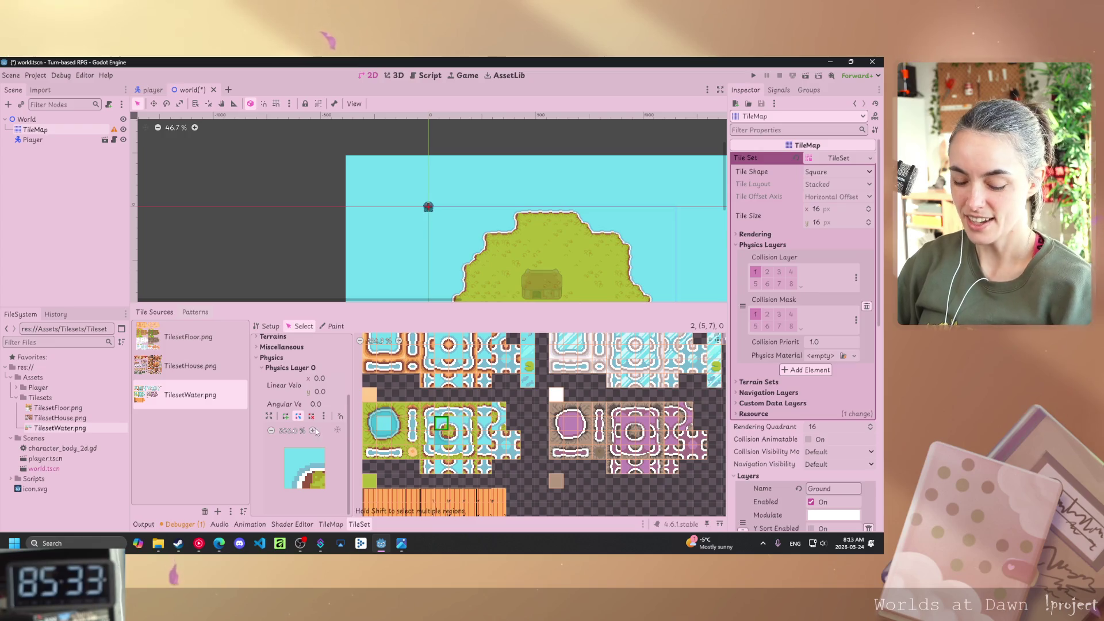
drag(325, 491, 315, 479)
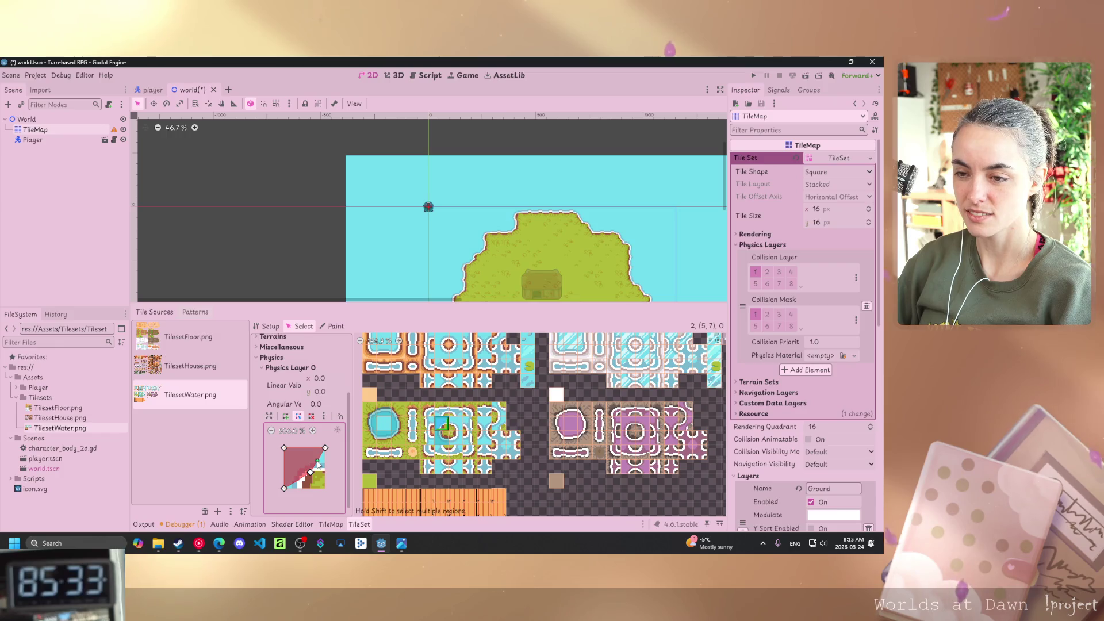
drag(318, 463, 321, 472)
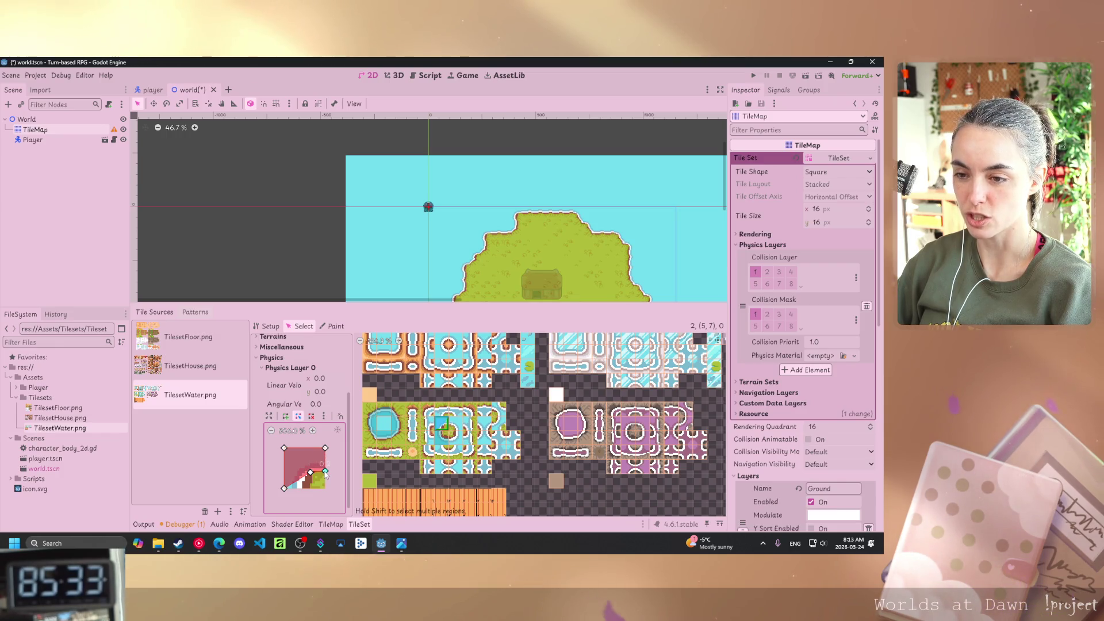
click(300, 489)
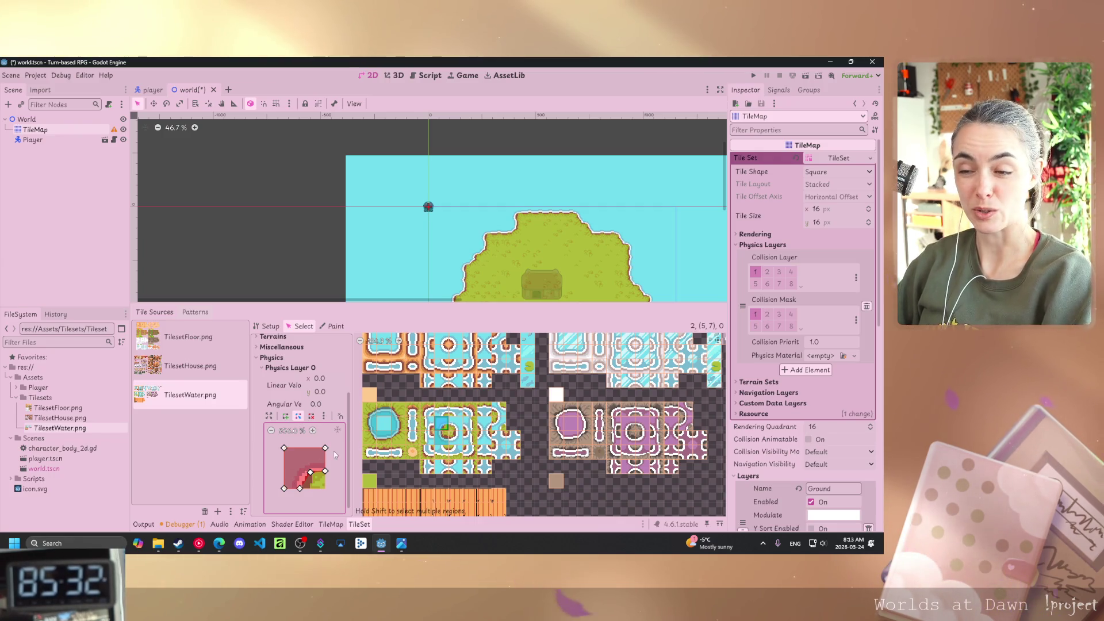
click(454, 425)
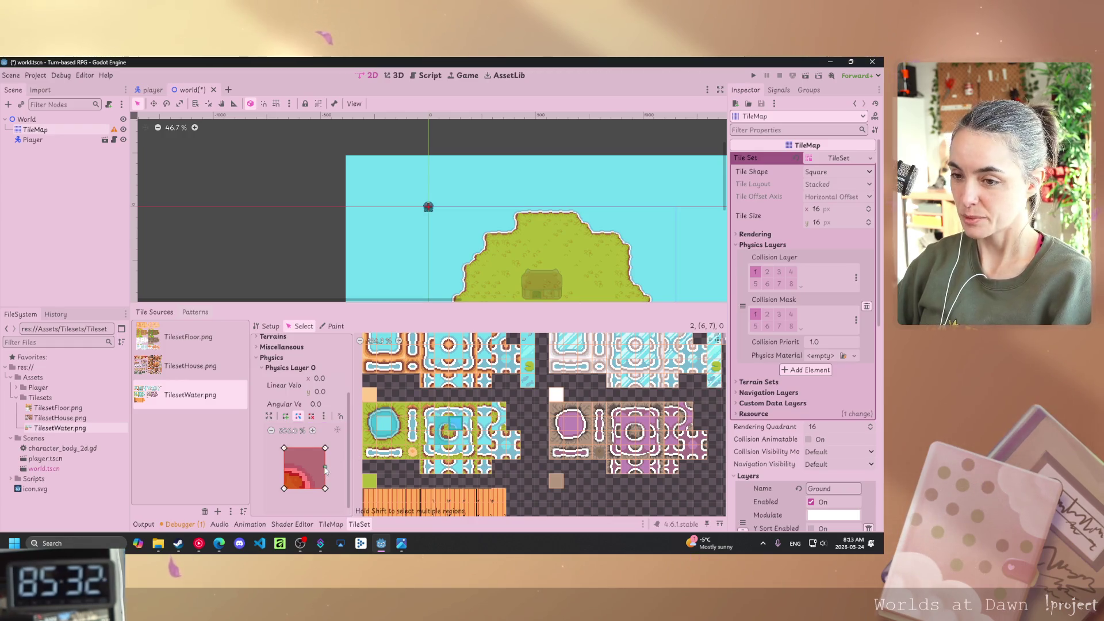
Fit tile (6, 7)'s collision polygon to the shoreline by moving its lower-left corner and adding a vertex.
drag(284, 489, 302, 477)
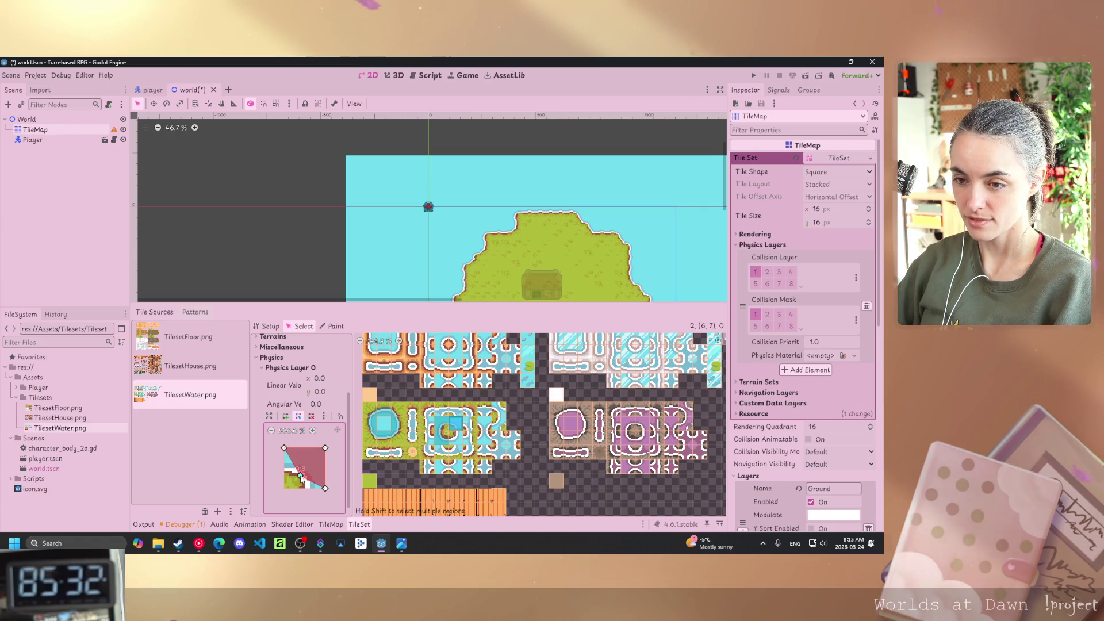
click(313, 483)
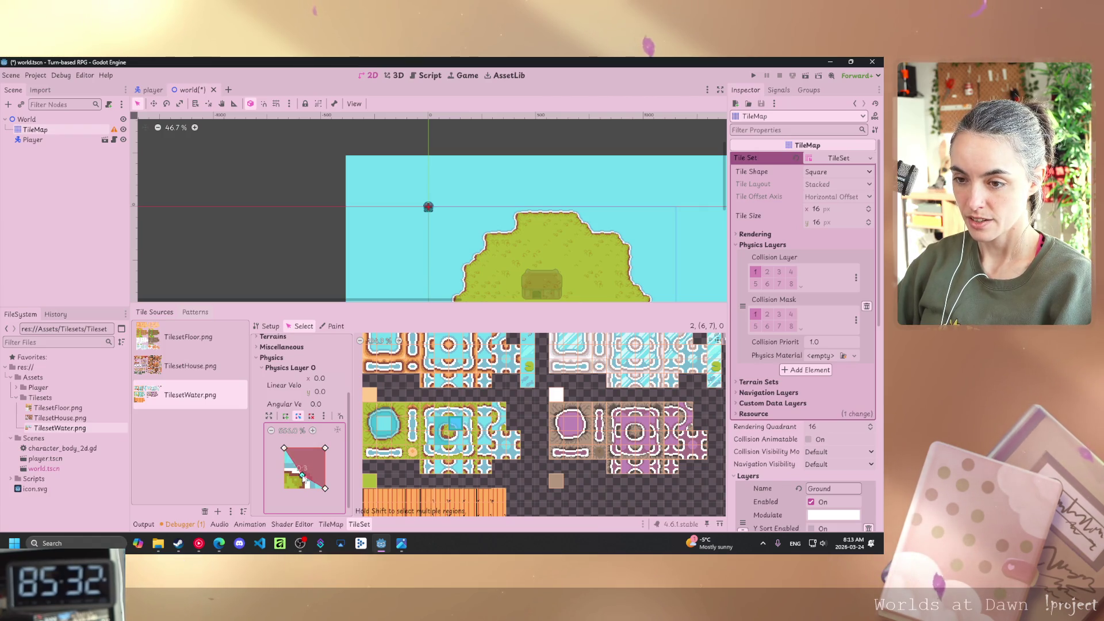
drag(314, 485, 283, 471)
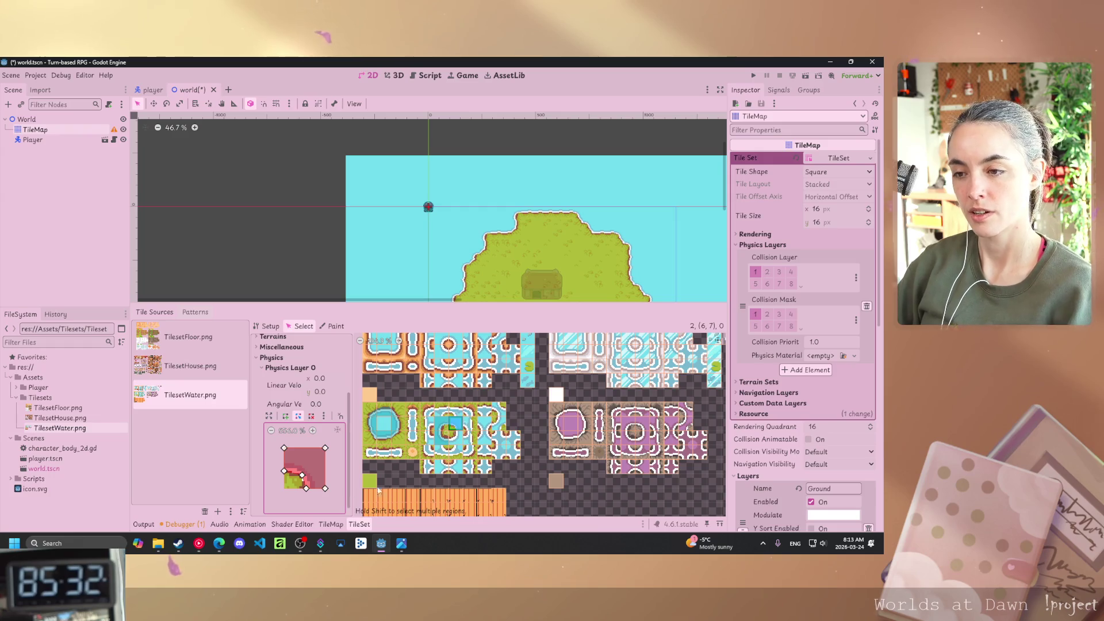
Give tile (6, 8) a full-tile collision polygon and pull its top-left corner in to the shore.
click(455, 437)
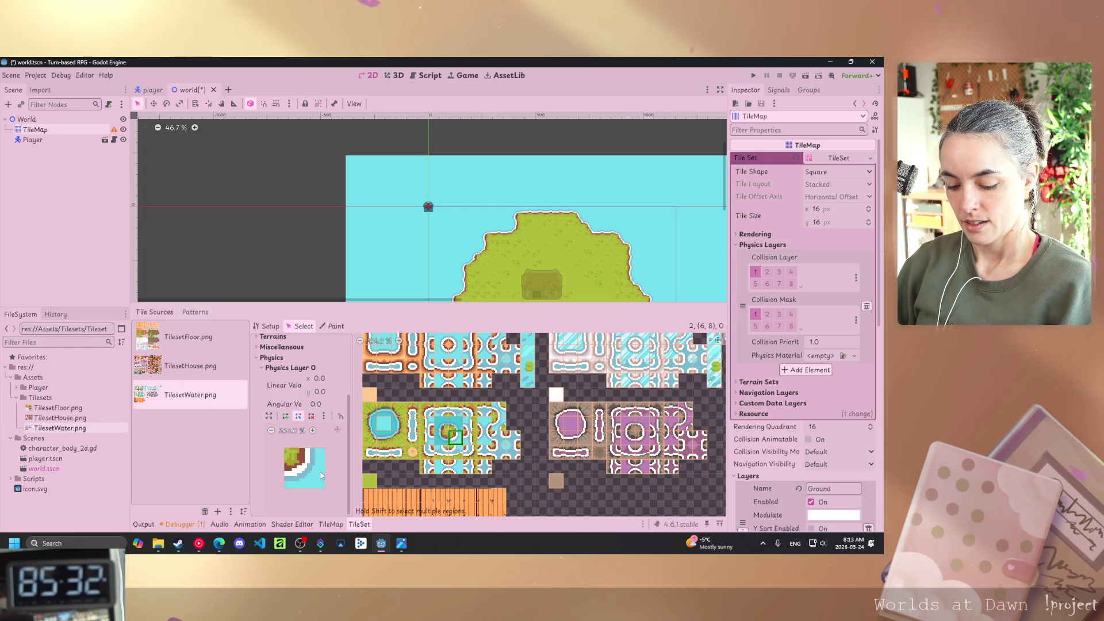
key(f)
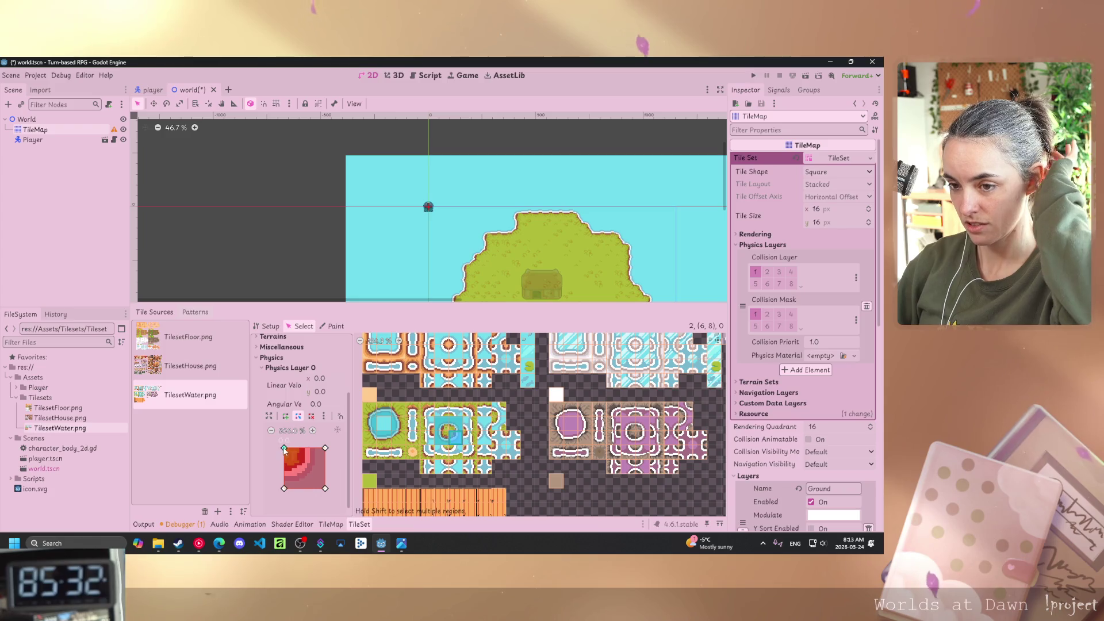
drag(283, 448, 298, 467)
click(316, 454)
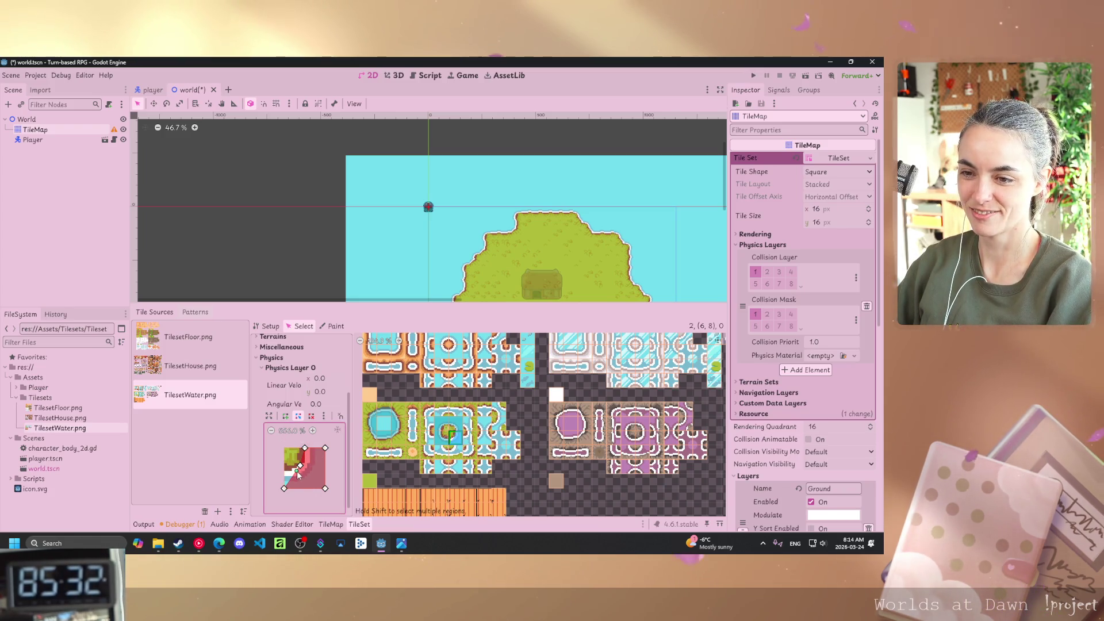
drag(292, 476, 285, 474)
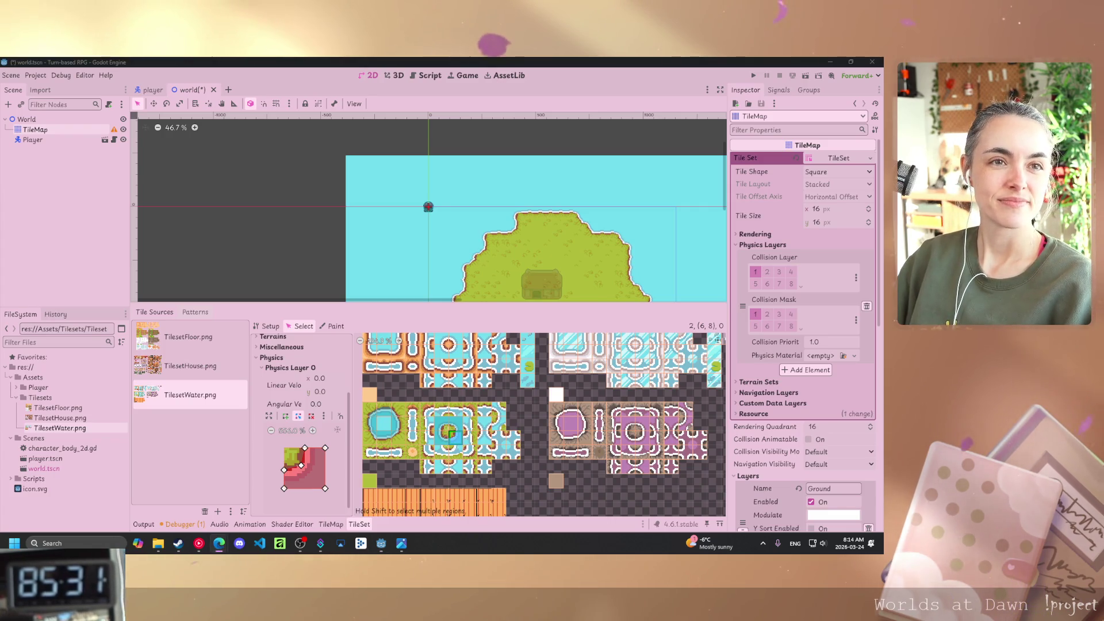
Switch over to the web browser window.
key(alt+Tab)
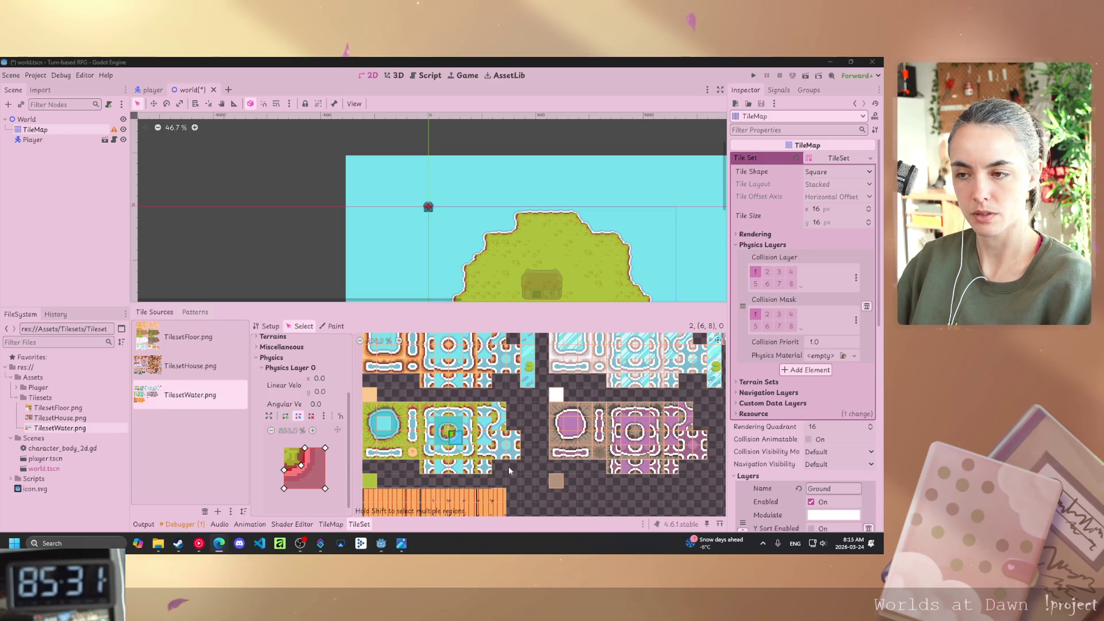
Show the TilesetHouse.png atlas and give the left wall tile a collision polygon with a trimmed lower-left corner.
click(194, 366)
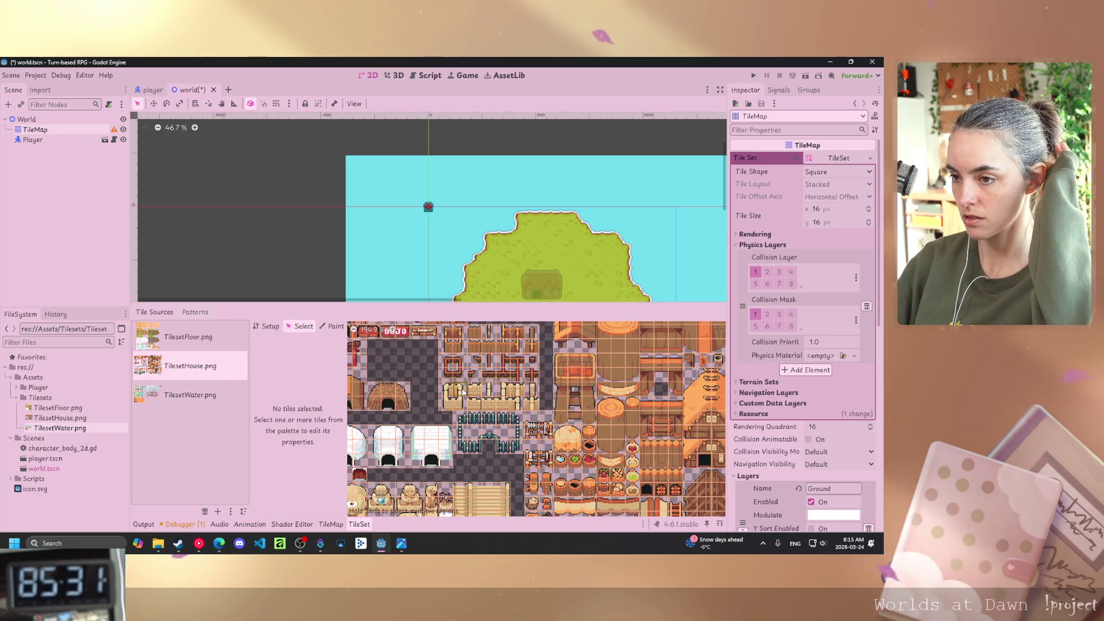
scroll(552, 490, up, 2)
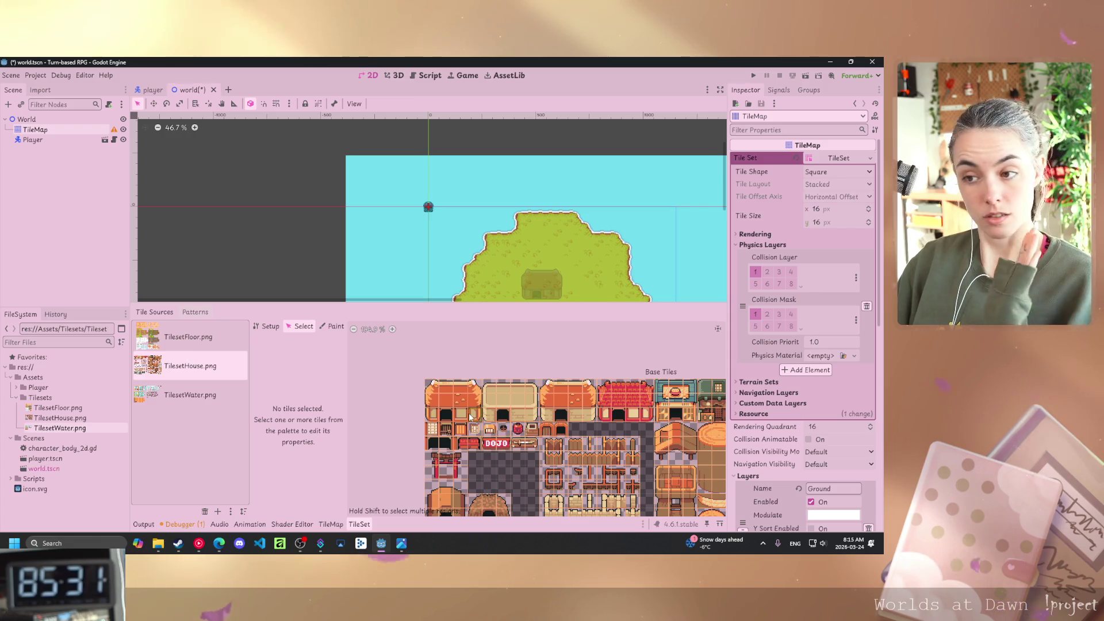
scroll(467, 406, up, 2)
scroll(489, 460, up, 2)
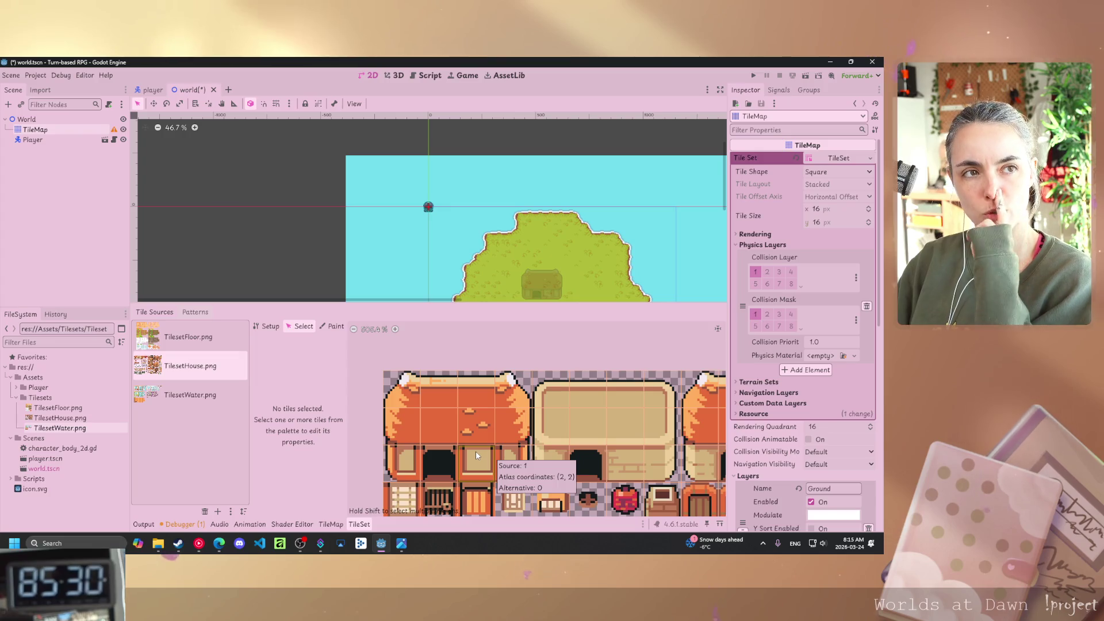
click(404, 467)
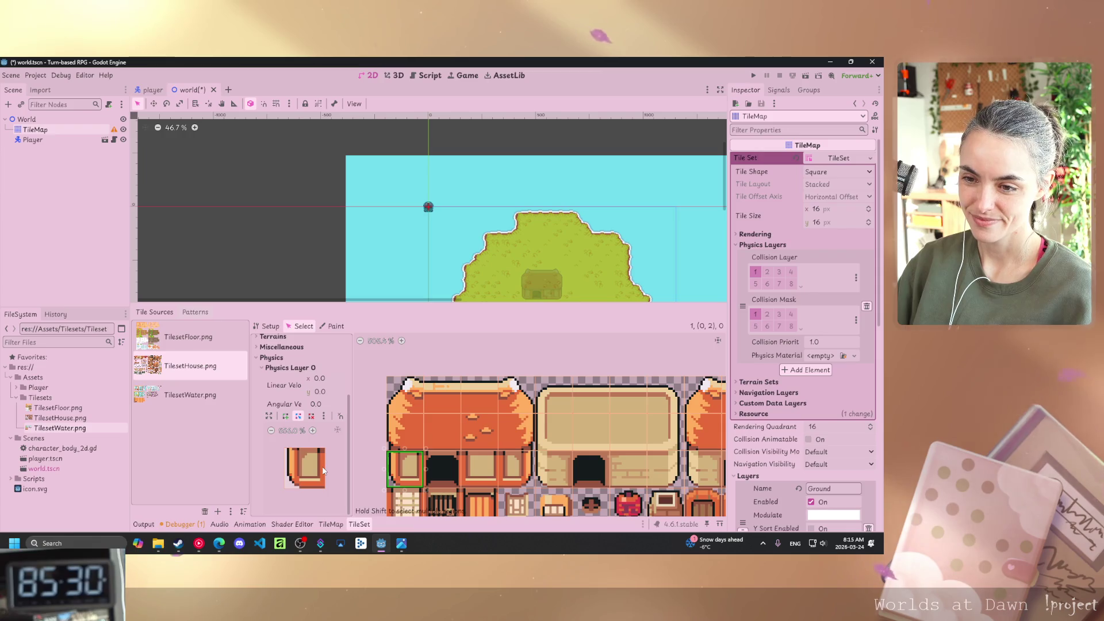
key(f)
drag(284, 488, 289, 483)
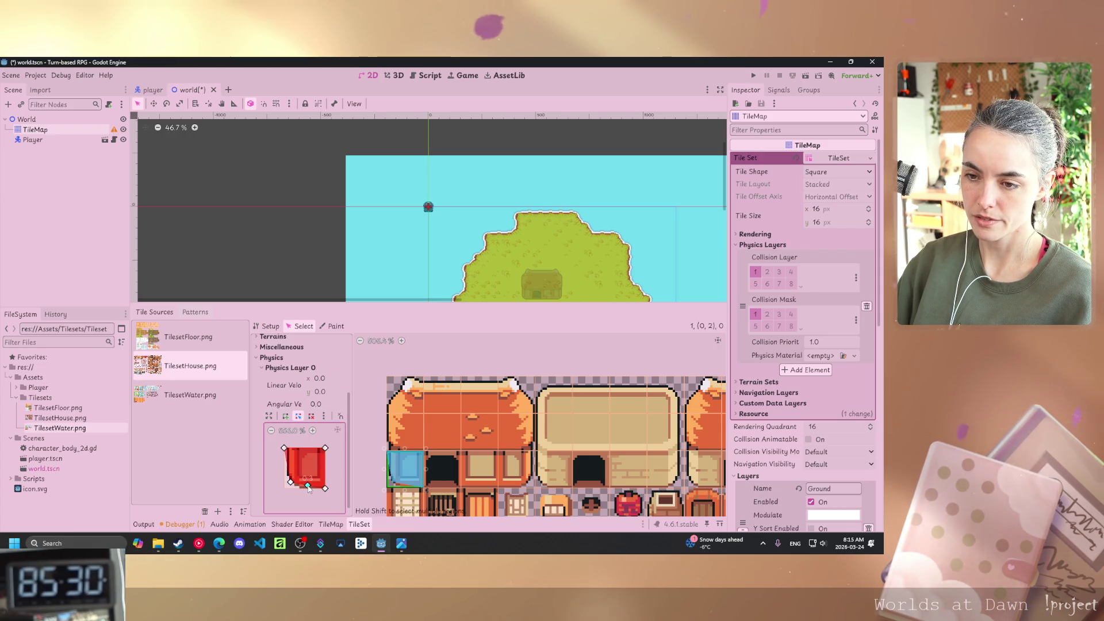
drag(290, 482, 285, 471)
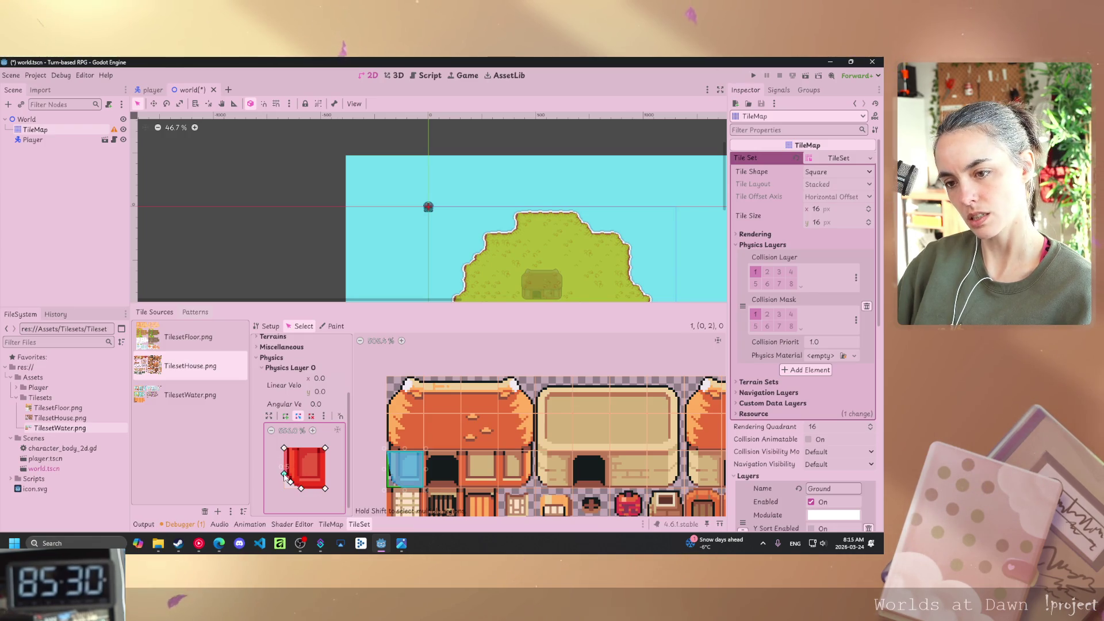
Add collision polygons to the top-left roof corner and roof tile (1, 0), lowering (1, 0)'s top-right corner along the roof slope.
click(410, 434)
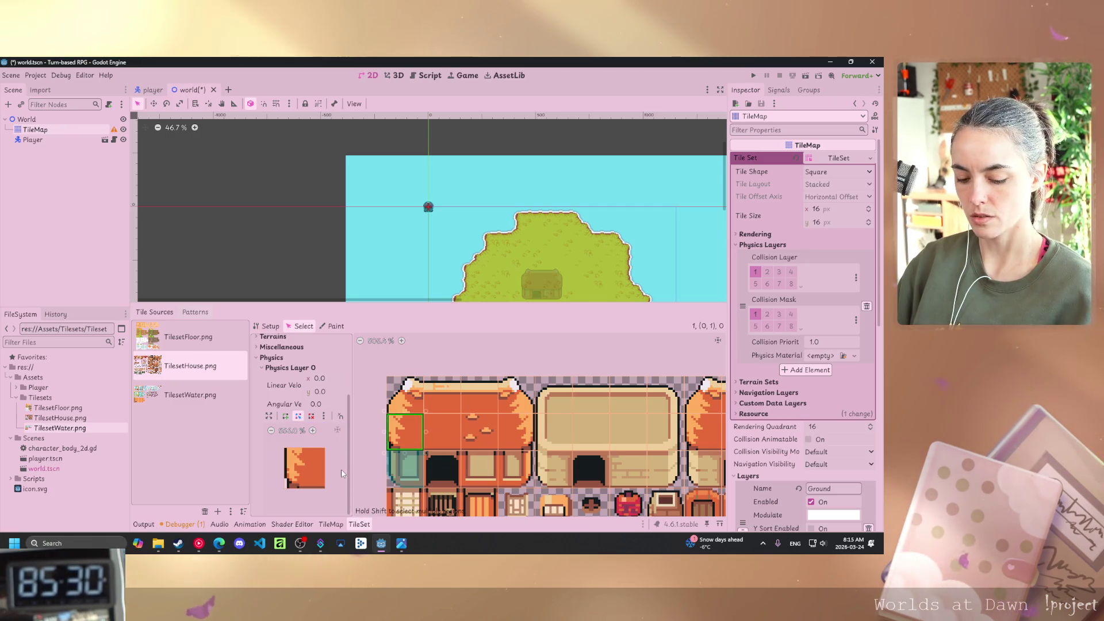
click(405, 394)
key(f)
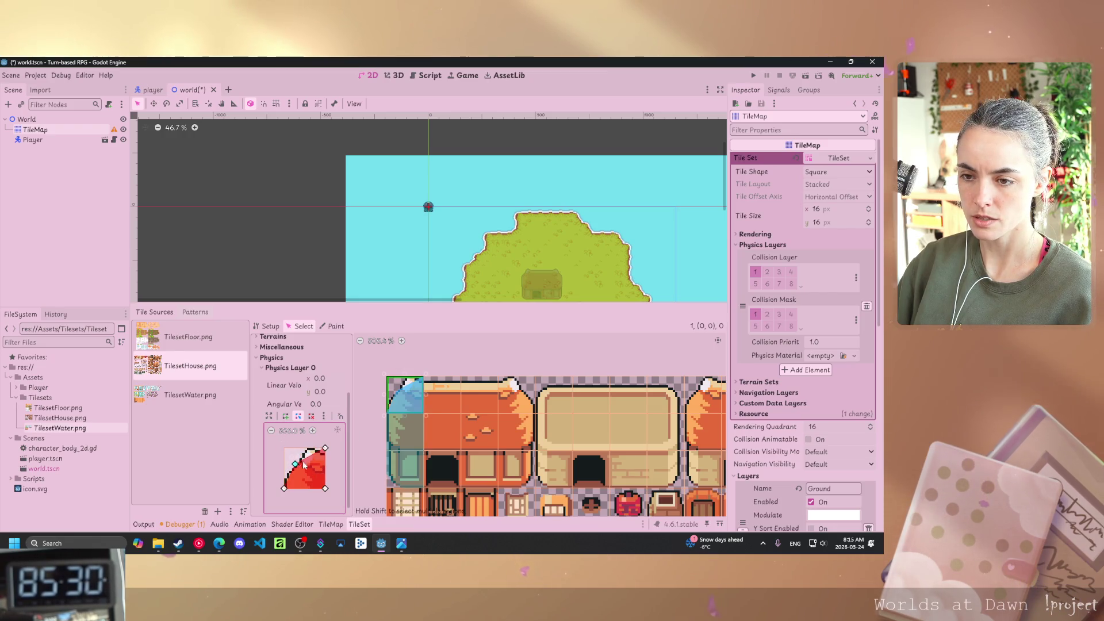
click(311, 455)
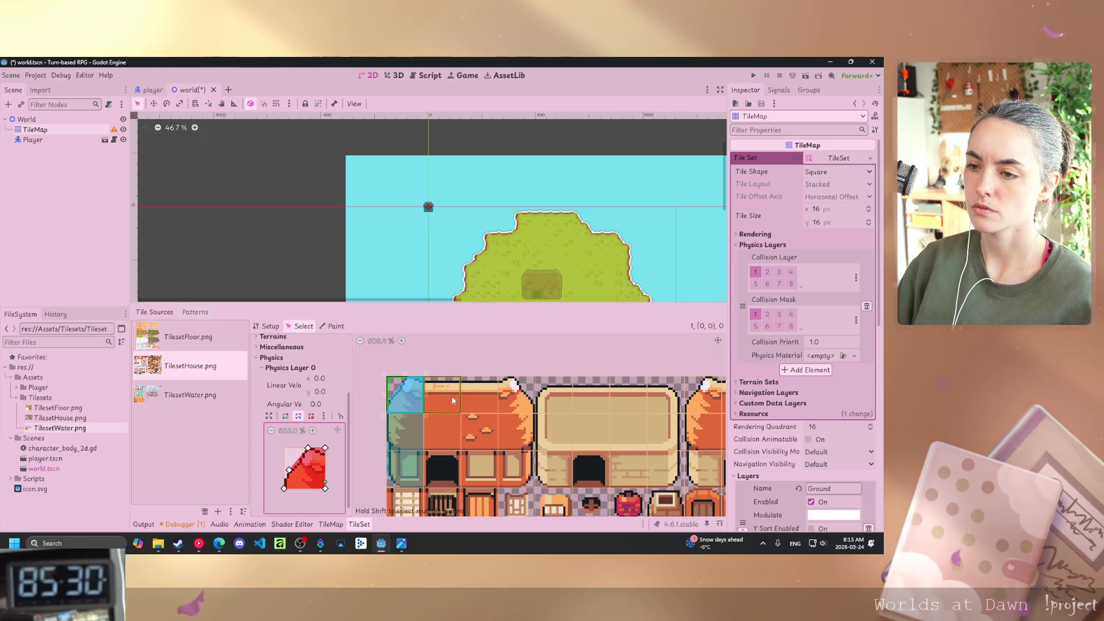
click(437, 395)
click(276, 477)
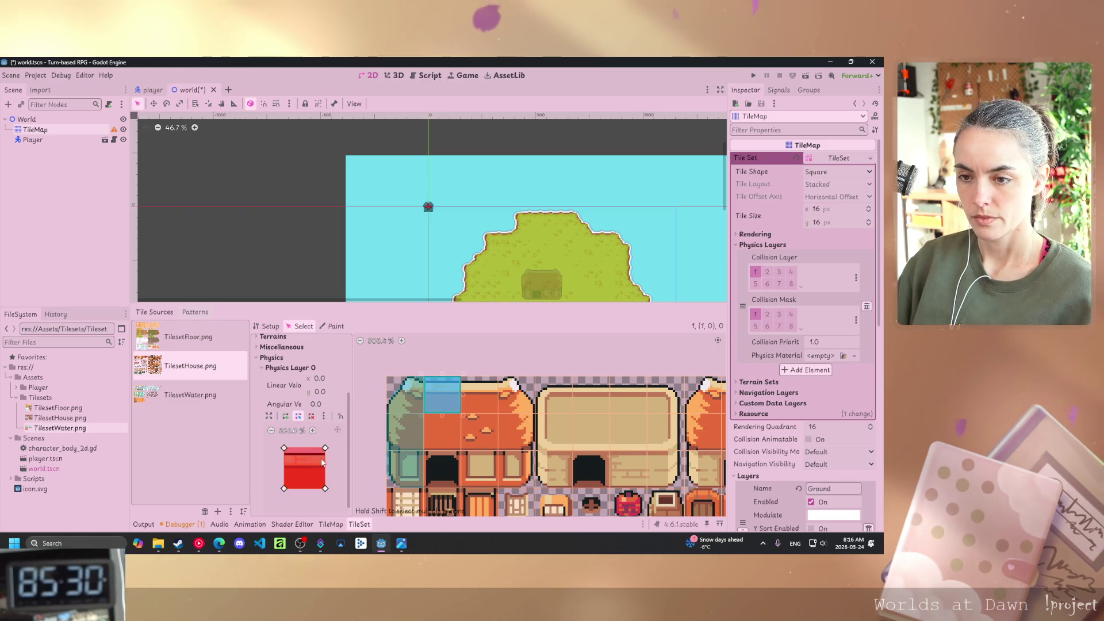
drag(326, 447, 327, 455)
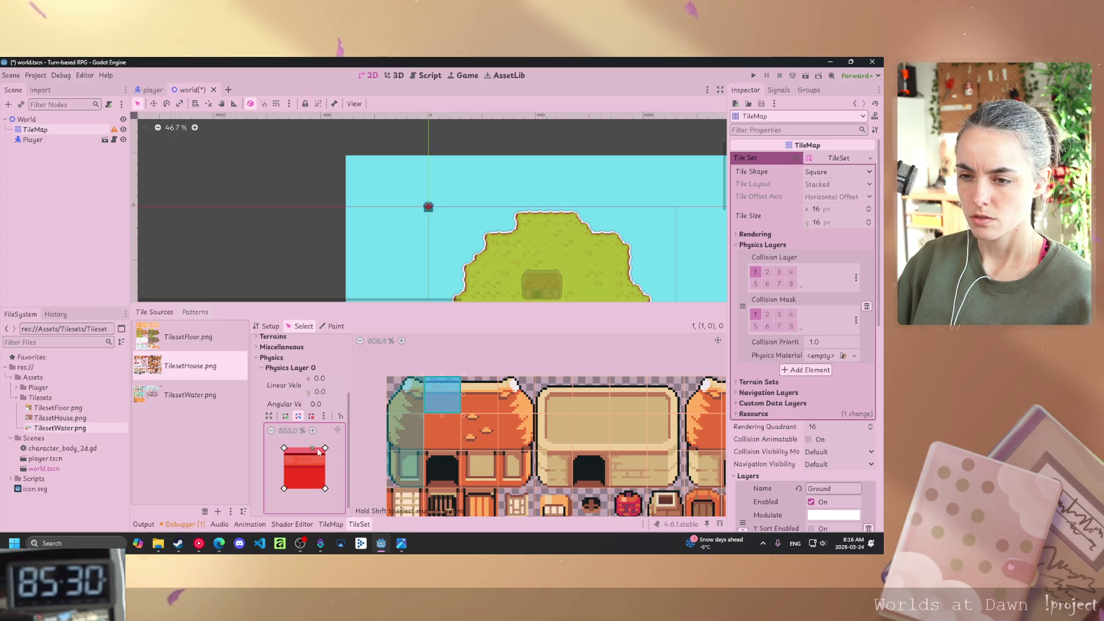
drag(325, 451, 284, 454)
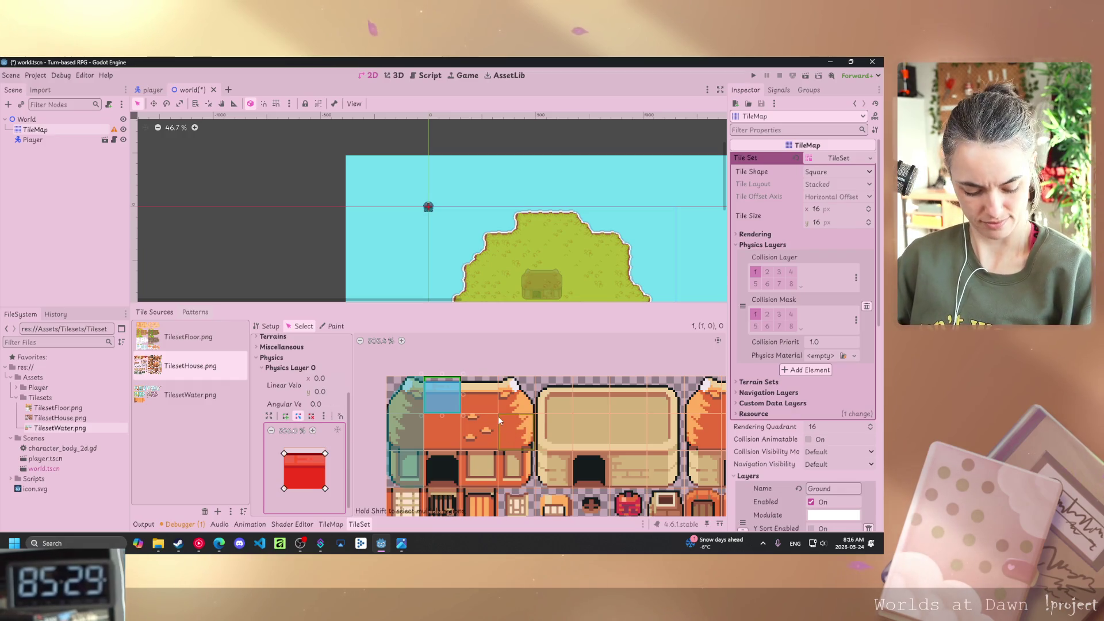
Shape collision polygons for roof tiles (2, 0) and (3, 0), flattening the top and cutting the top-right corner.
click(488, 391)
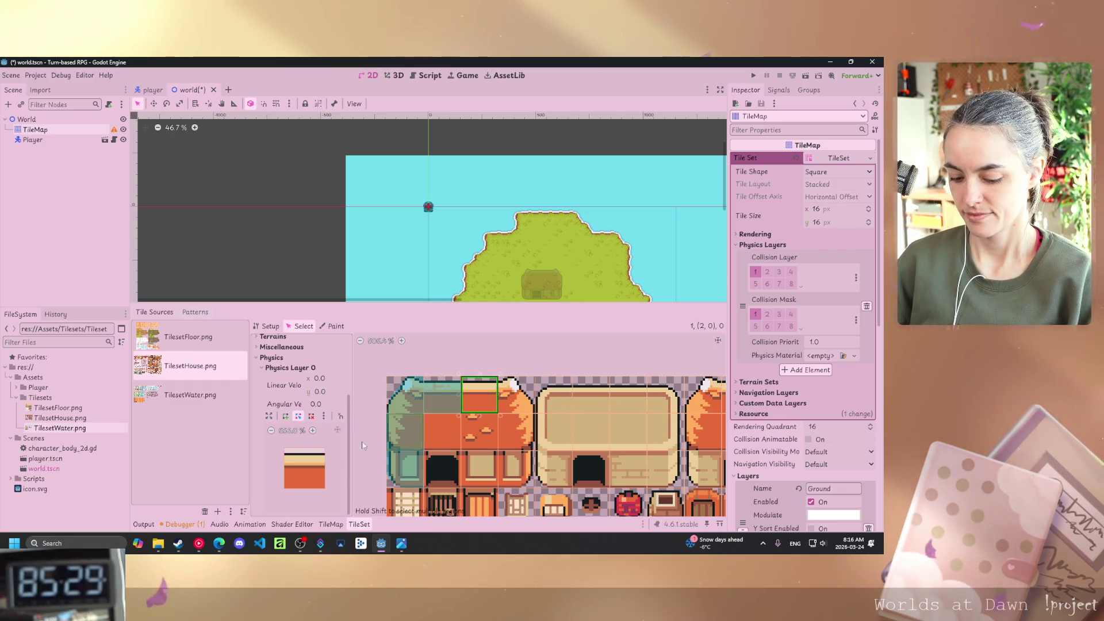
key(f)
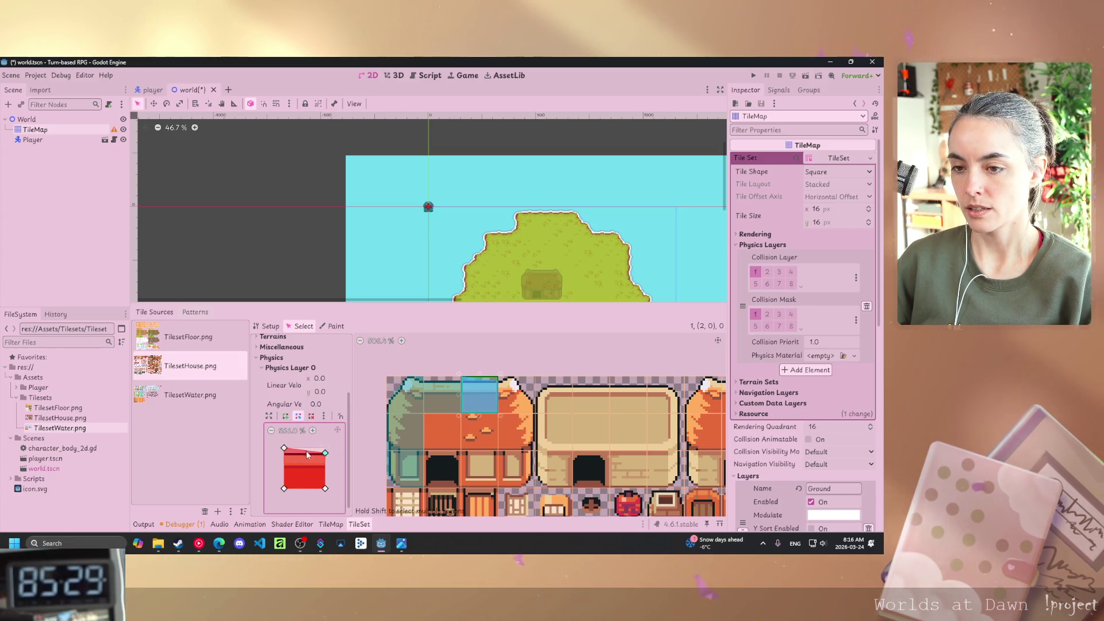
drag(284, 449, 285, 453)
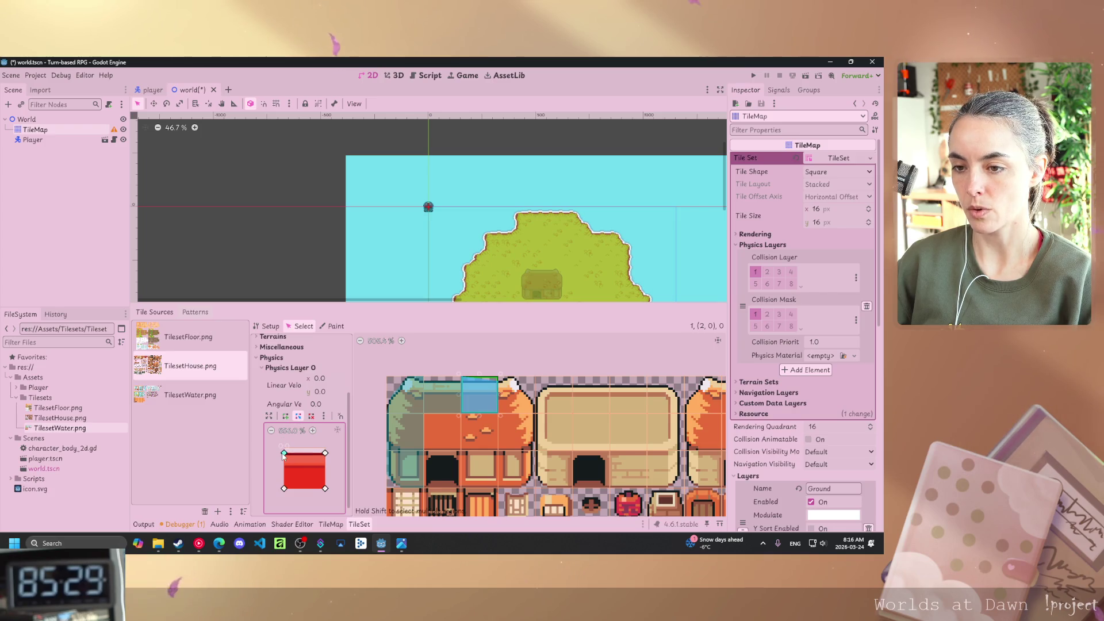
click(520, 405)
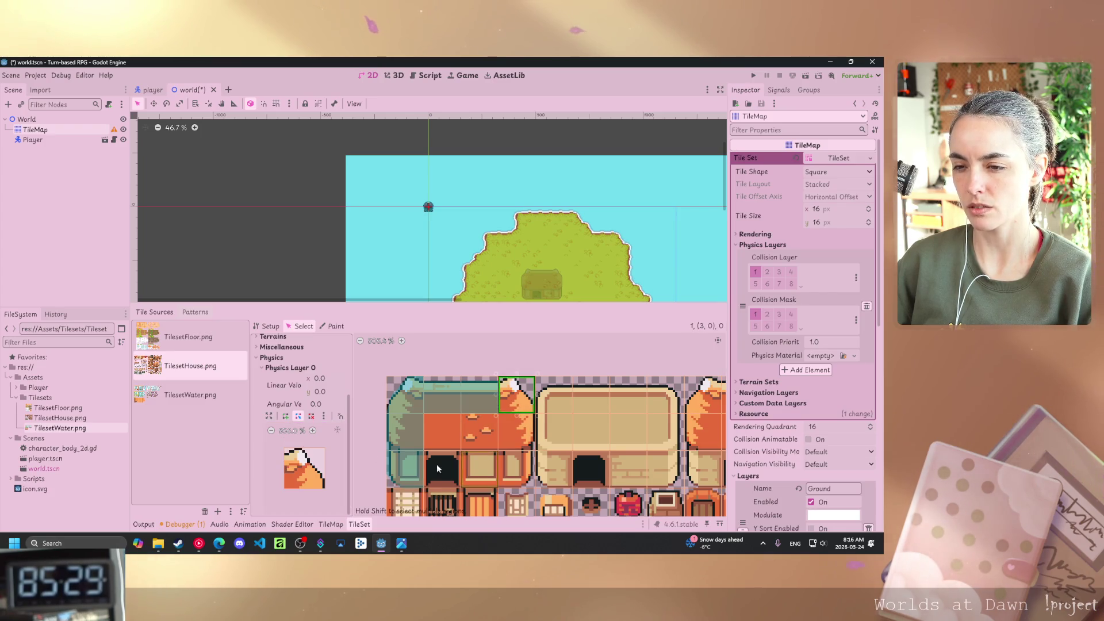
mouse_move(326, 450)
mouse_down()
mouse_move(312, 462)
mouse_move(320, 475)
mouse_up()
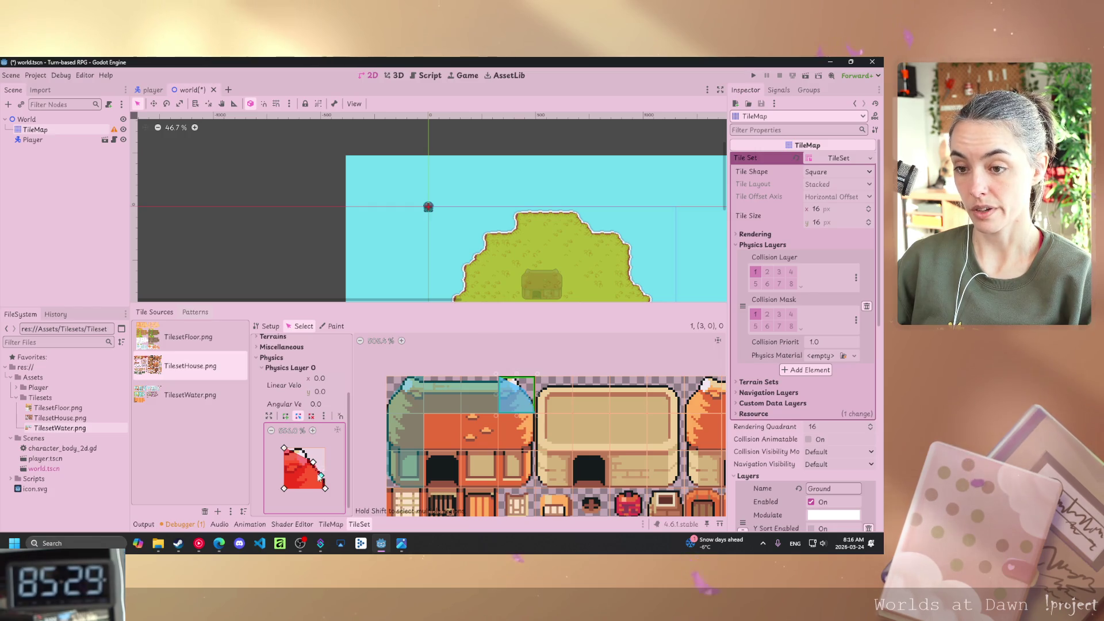
drag(304, 454, 305, 454)
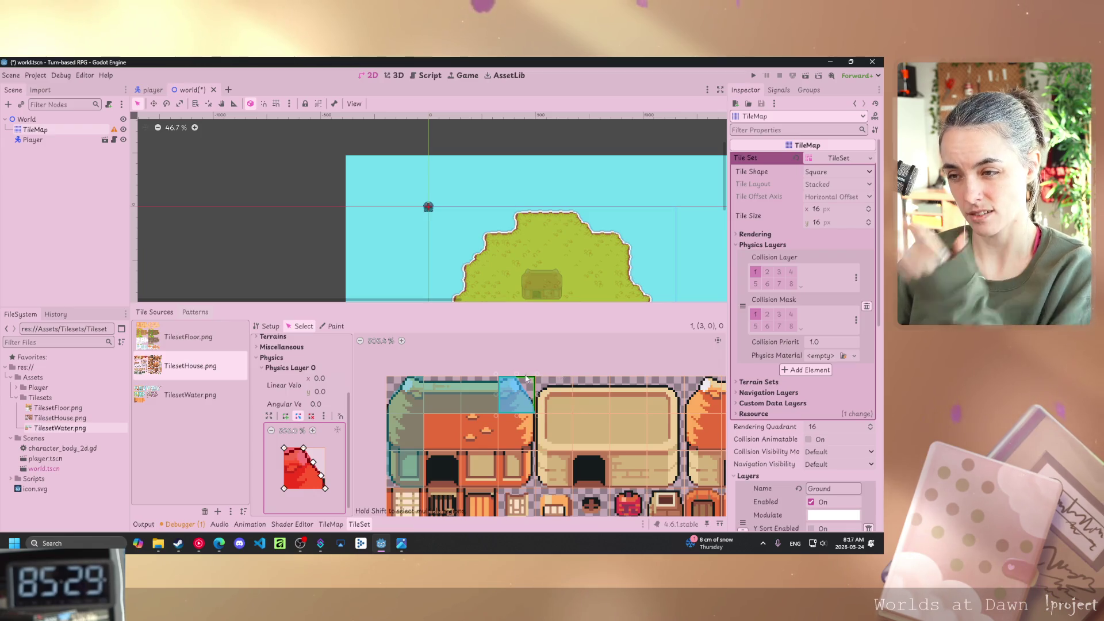
Fill roof tile (1, 1), the door tile and wall tiles (2, 2) and (3, 2) with full square collision polygons.
click(512, 430)
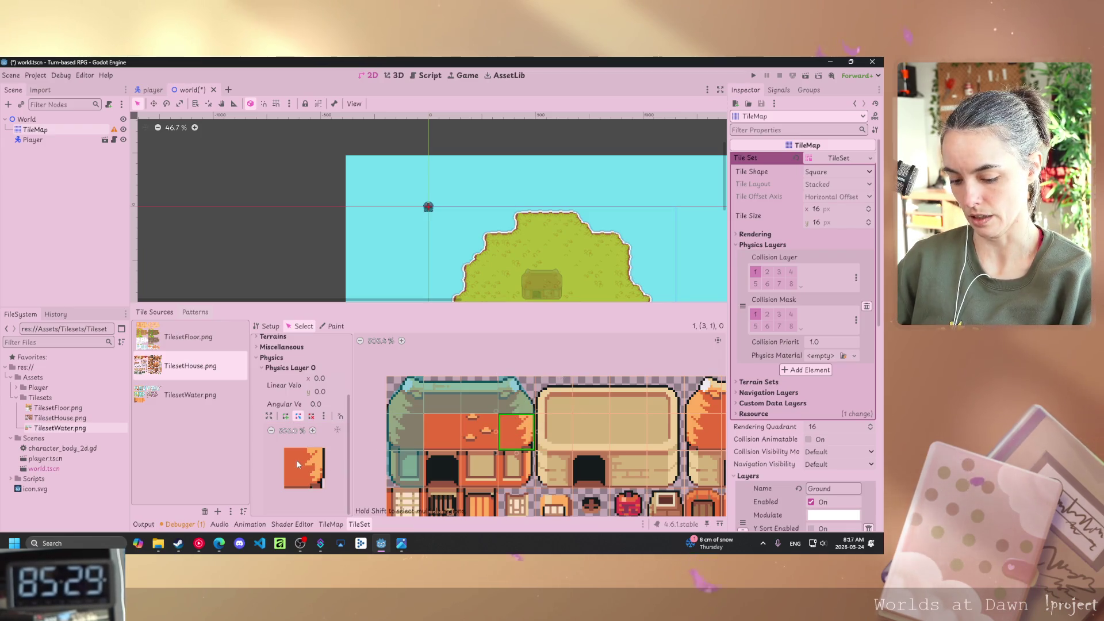
key(f)
click(484, 433)
click(444, 434)
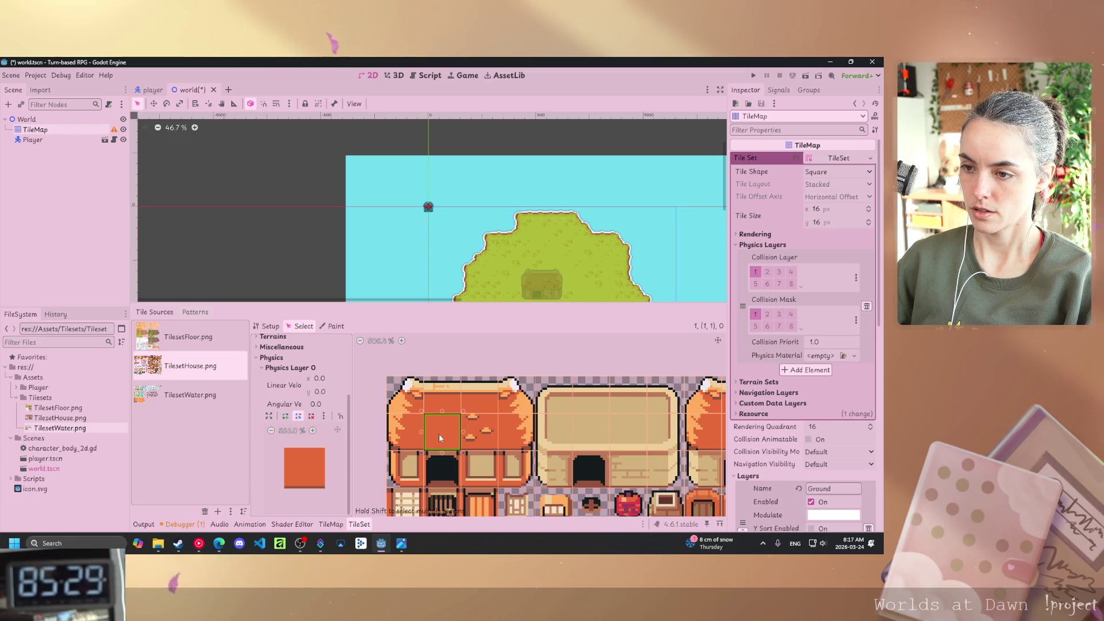
click(442, 468)
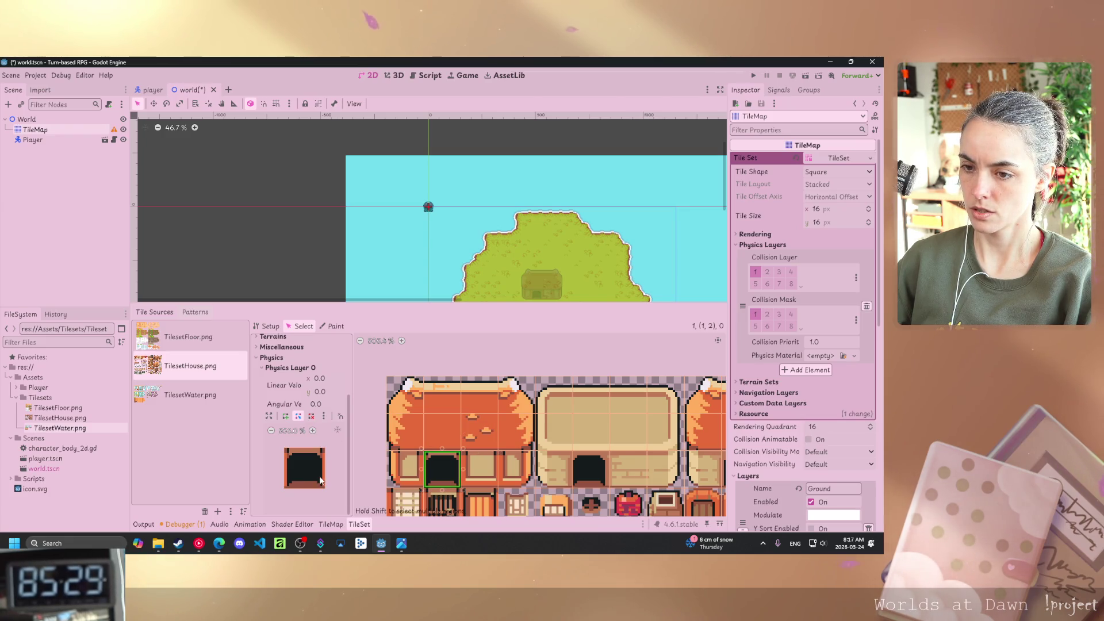
key(f)
click(480, 469)
key(f)
click(516, 469)
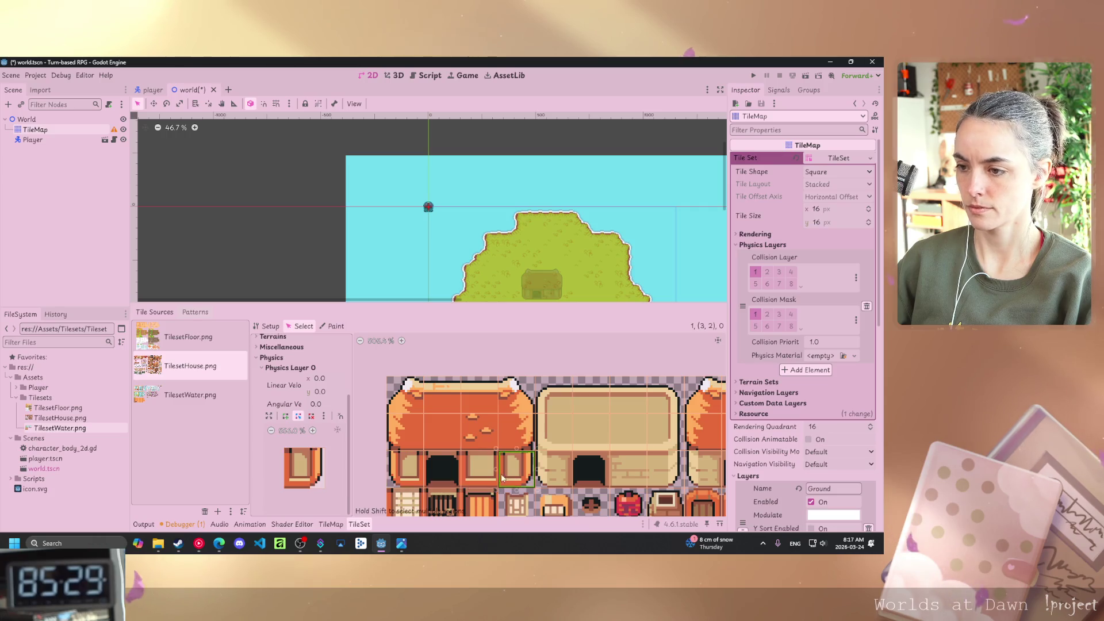
key(f)
Add extra points on the right and bottom edges of tile (3, 2)'s collision polygon.
click(324, 489)
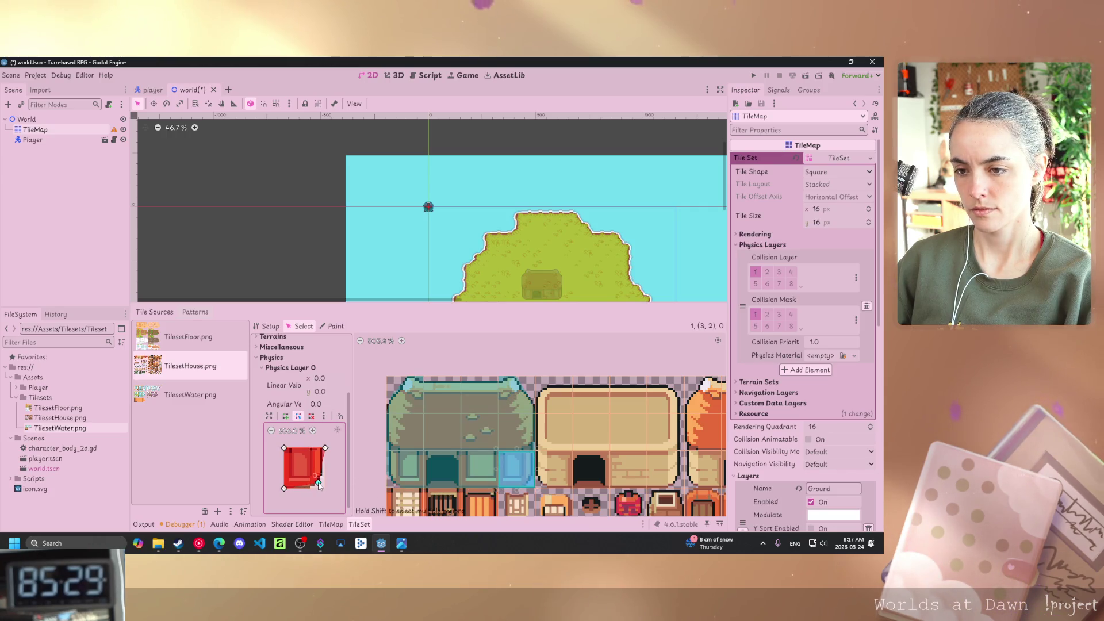
click(324, 463)
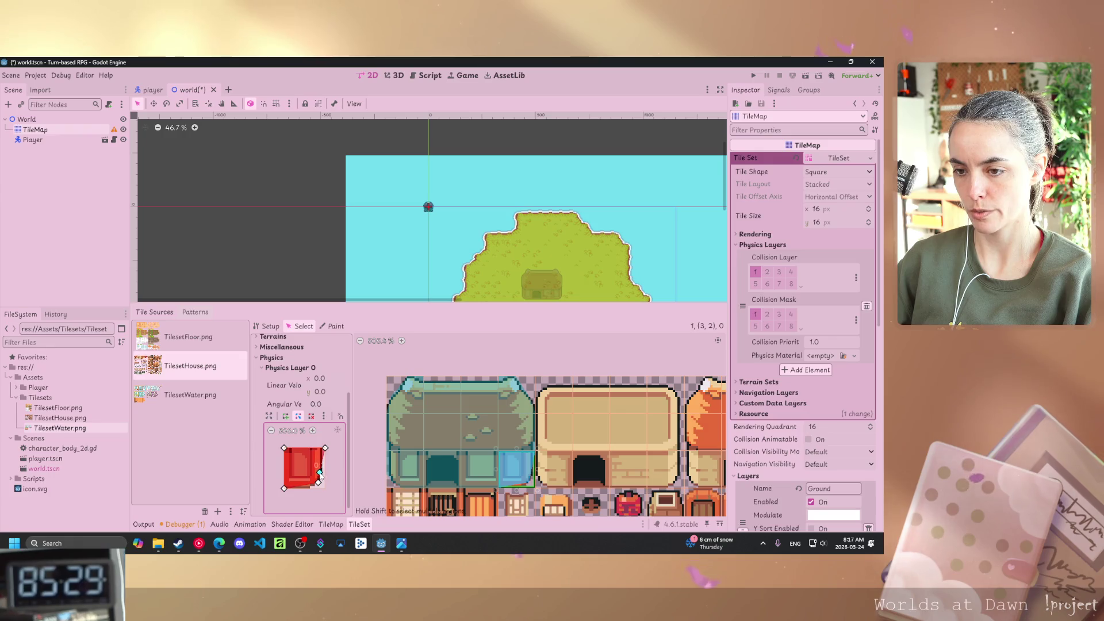
click(307, 489)
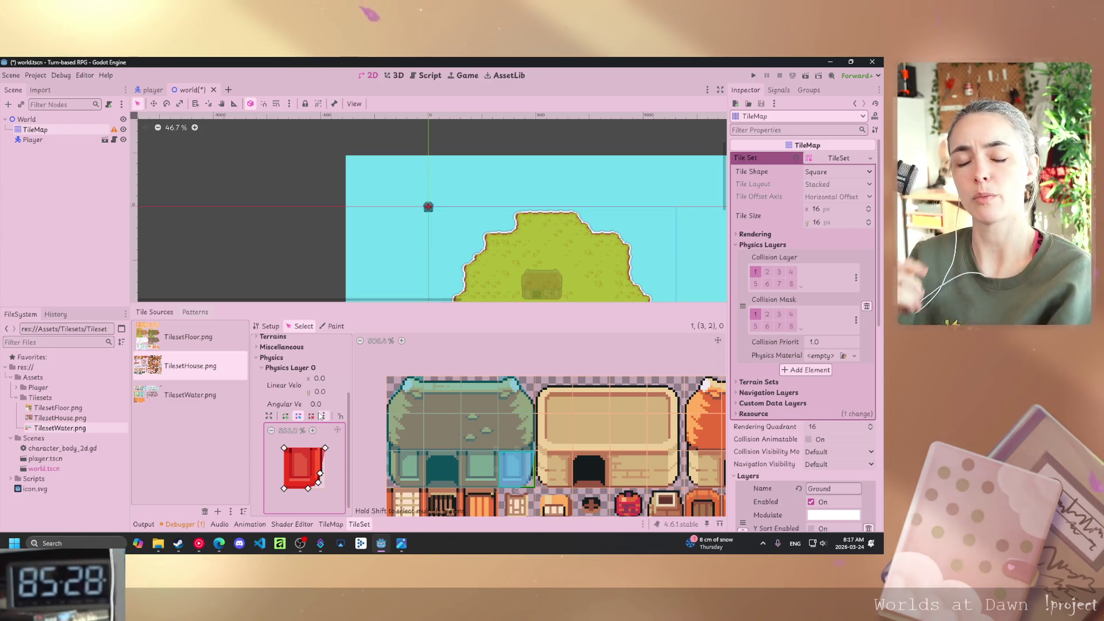
scroll(523, 429, down, 1)
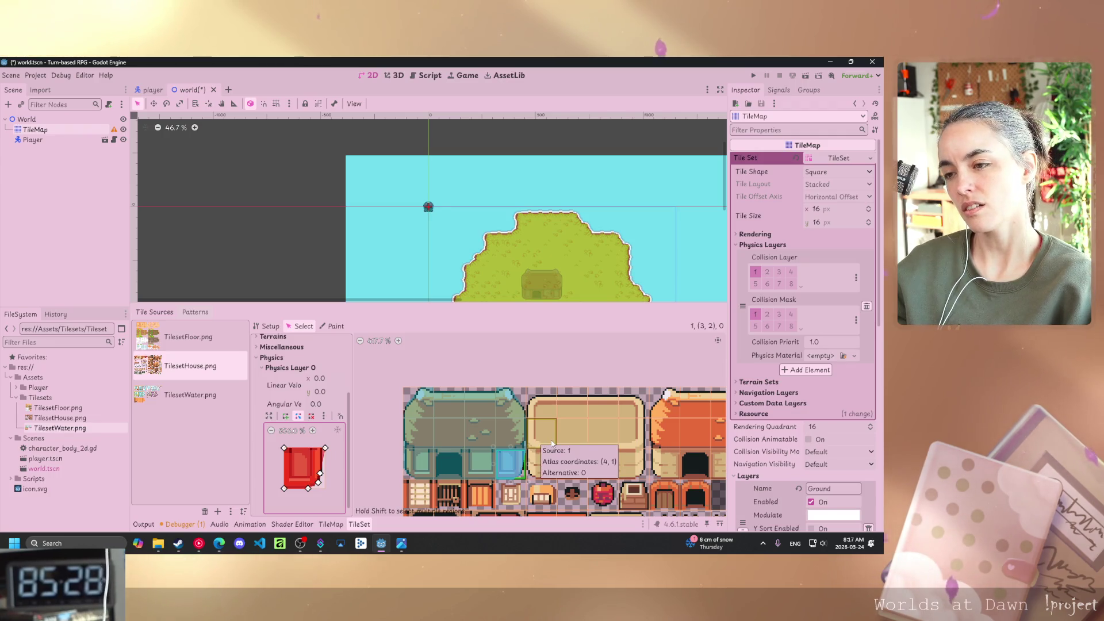
key(alt+Tab)
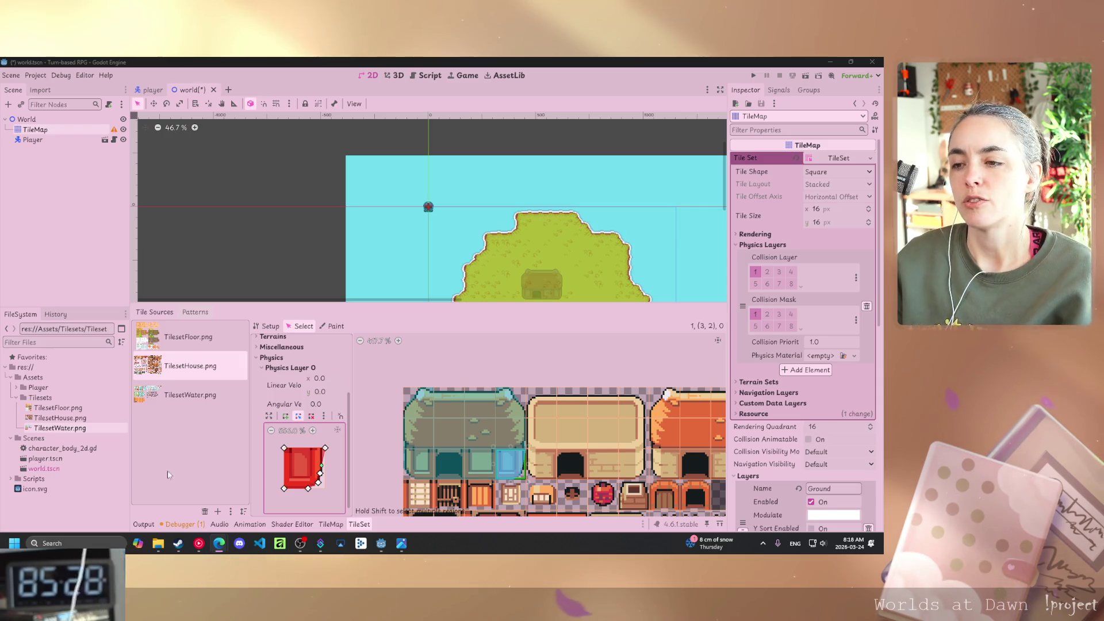
click(431, 411)
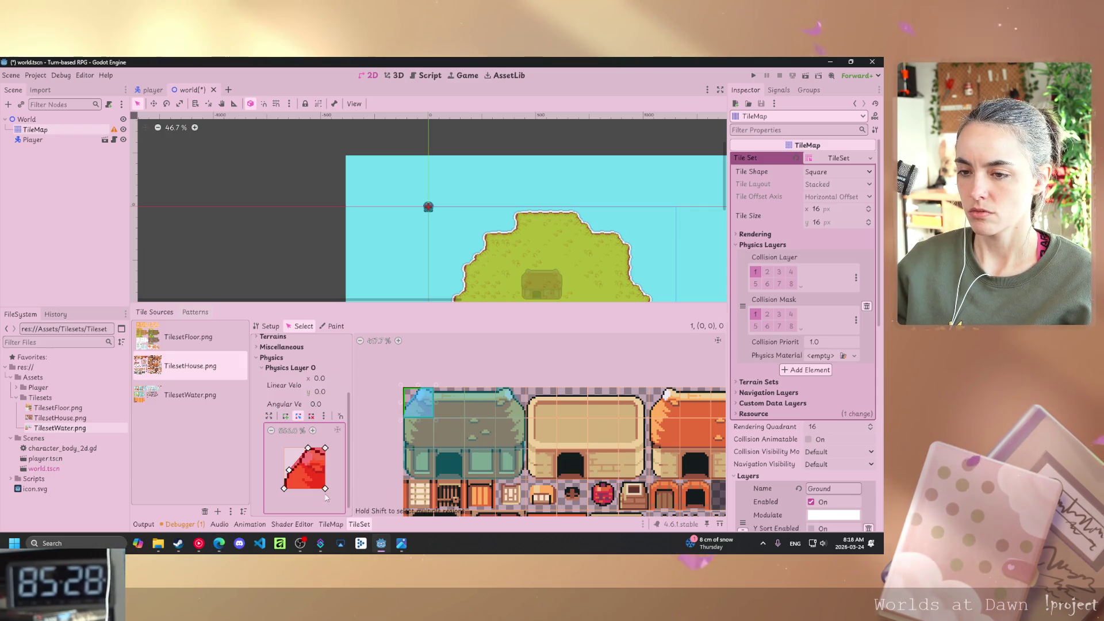
key(ctrl+z)
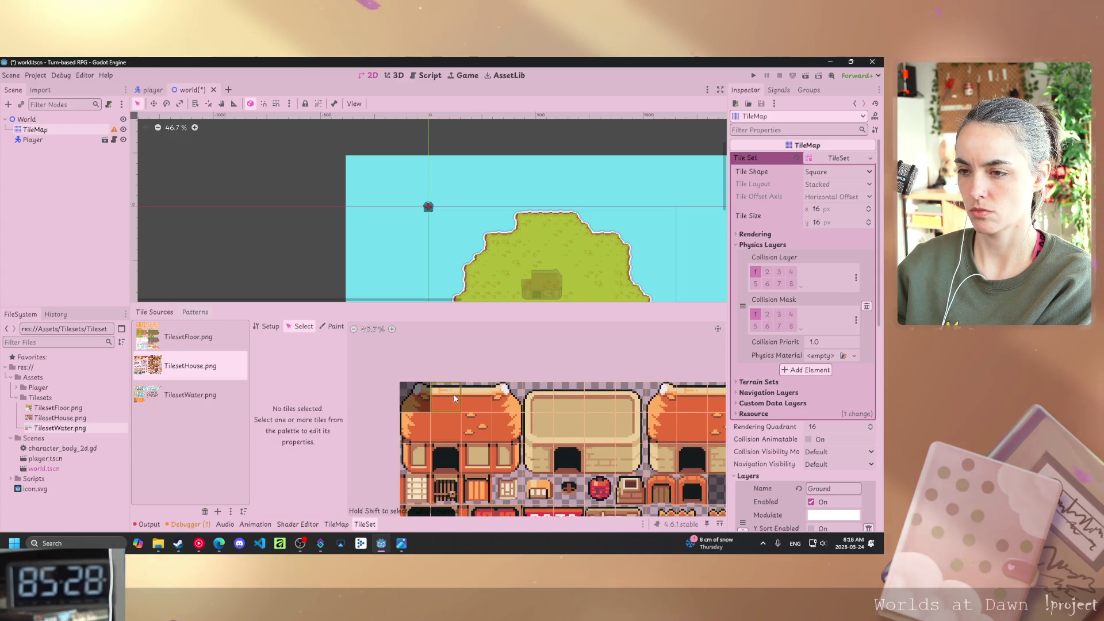
Delete the collision polygon points of the top-left roof tile.
key(ctrl+shift+z)
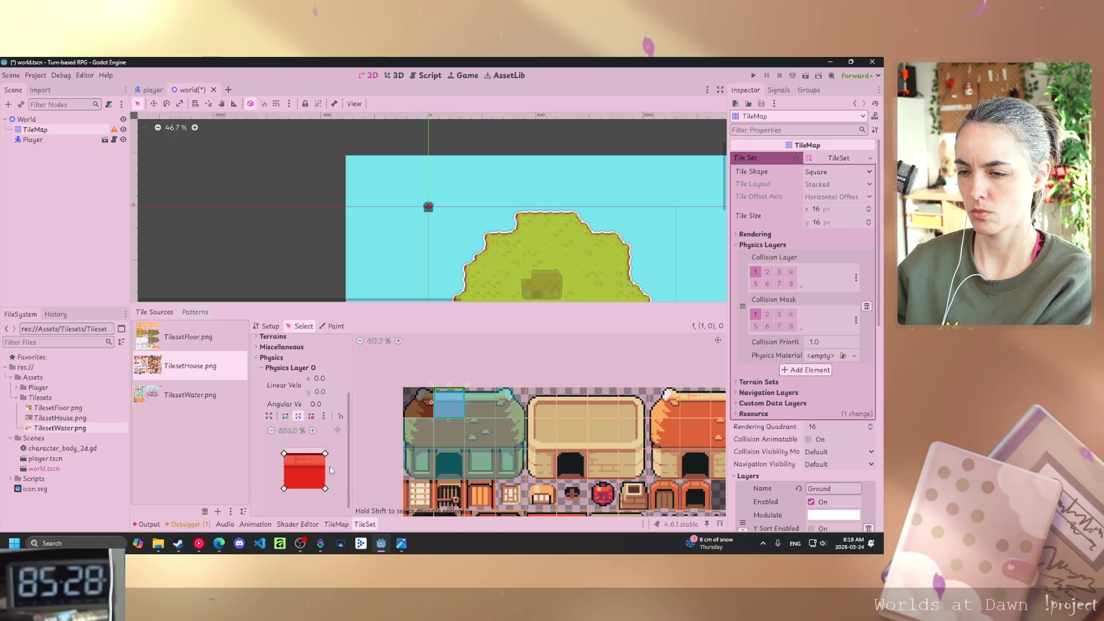
key(ctrl+z)
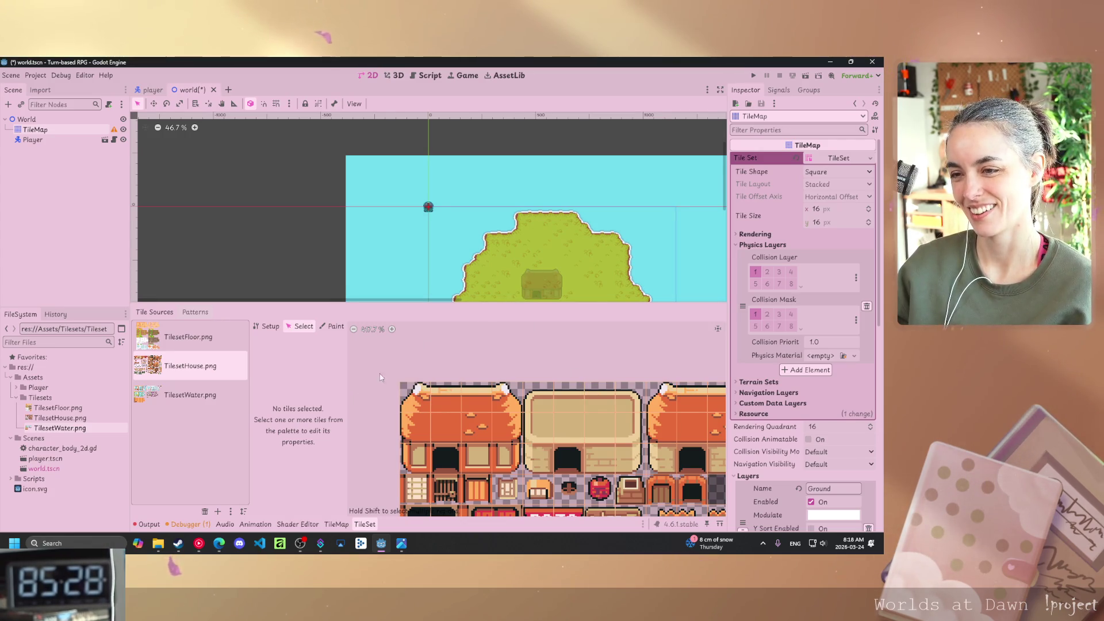
click(428, 399)
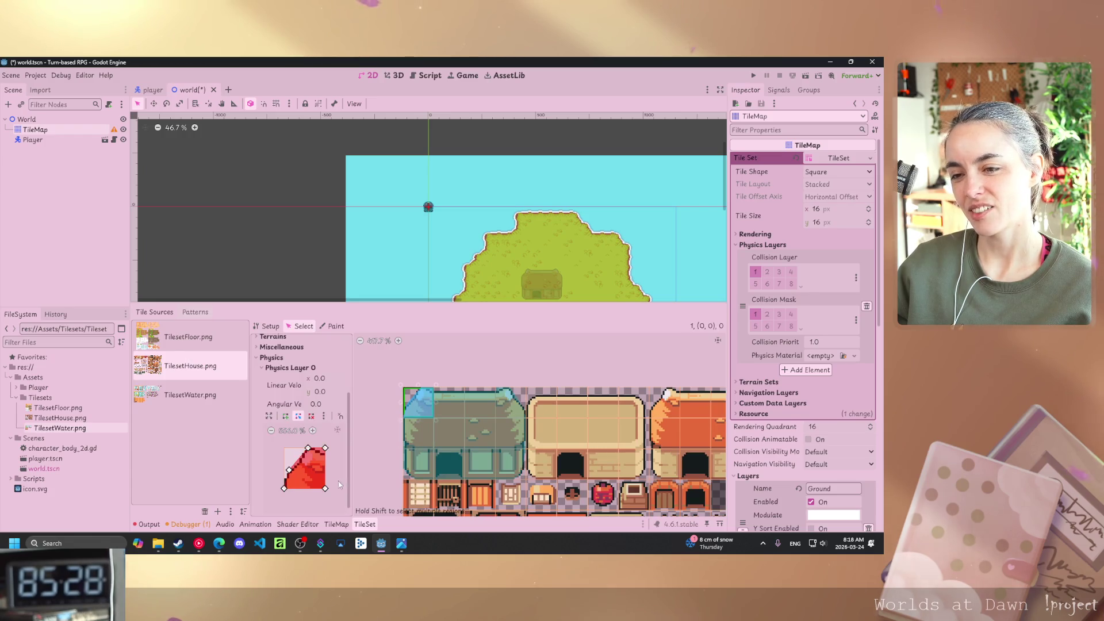
click(311, 415)
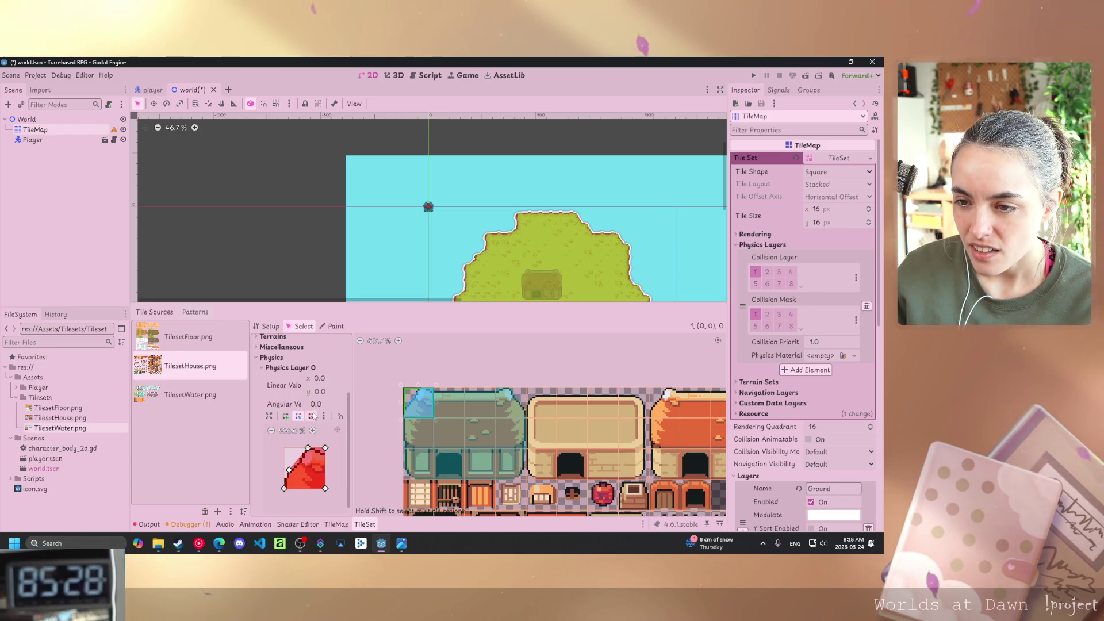
click(308, 448)
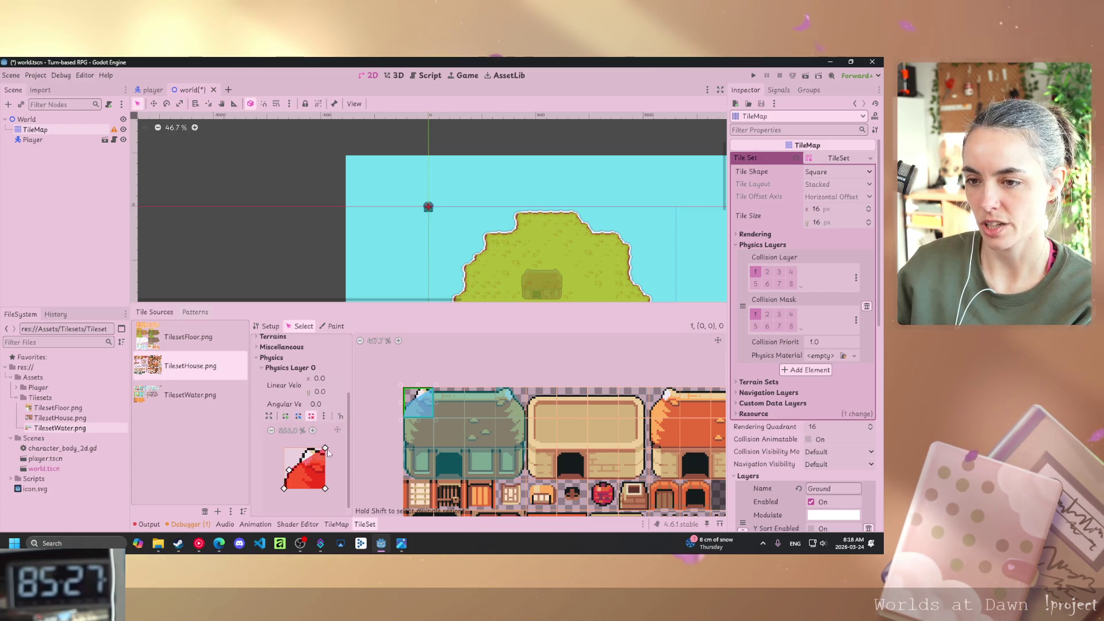
click(325, 448)
click(311, 416)
click(285, 488)
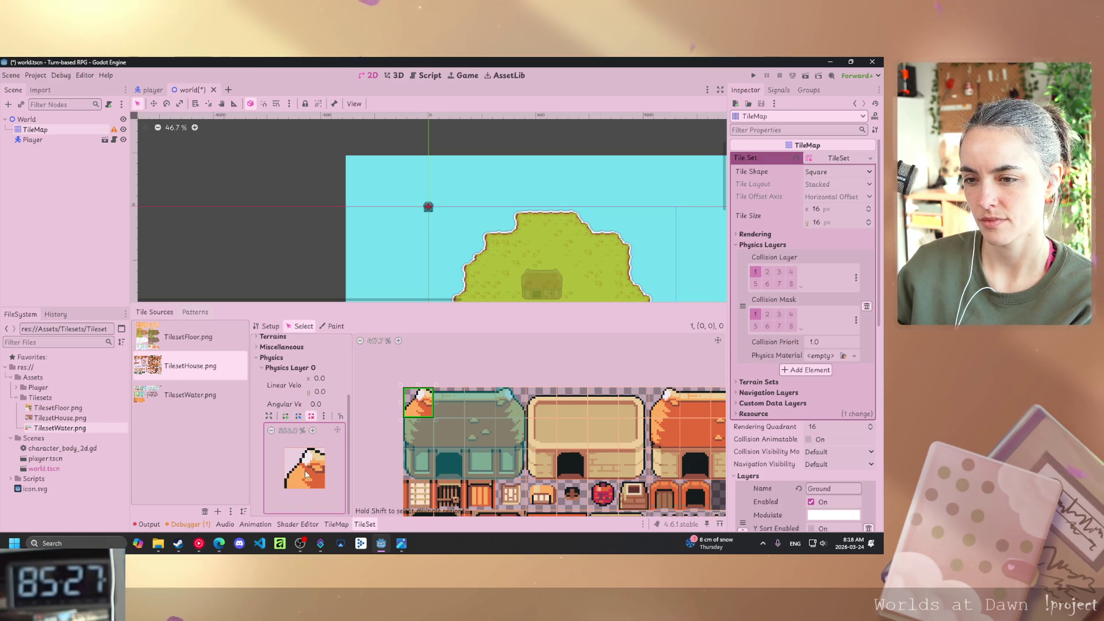
Remove the collision shapes from roof tiles (1, 0) and (2, 0).
click(444, 399)
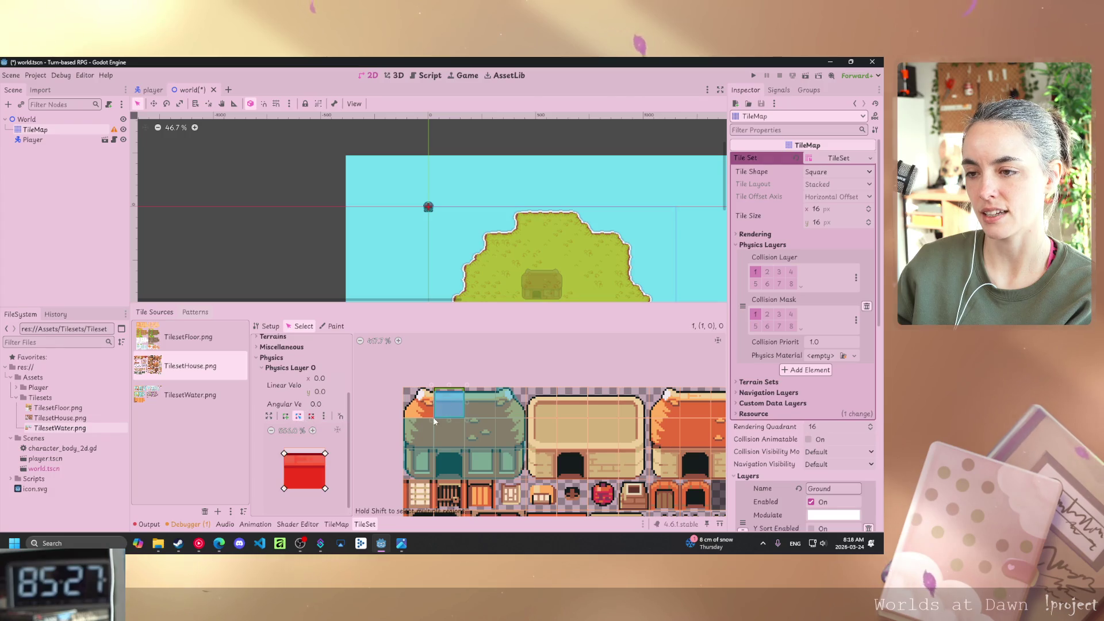
right_click(327, 455)
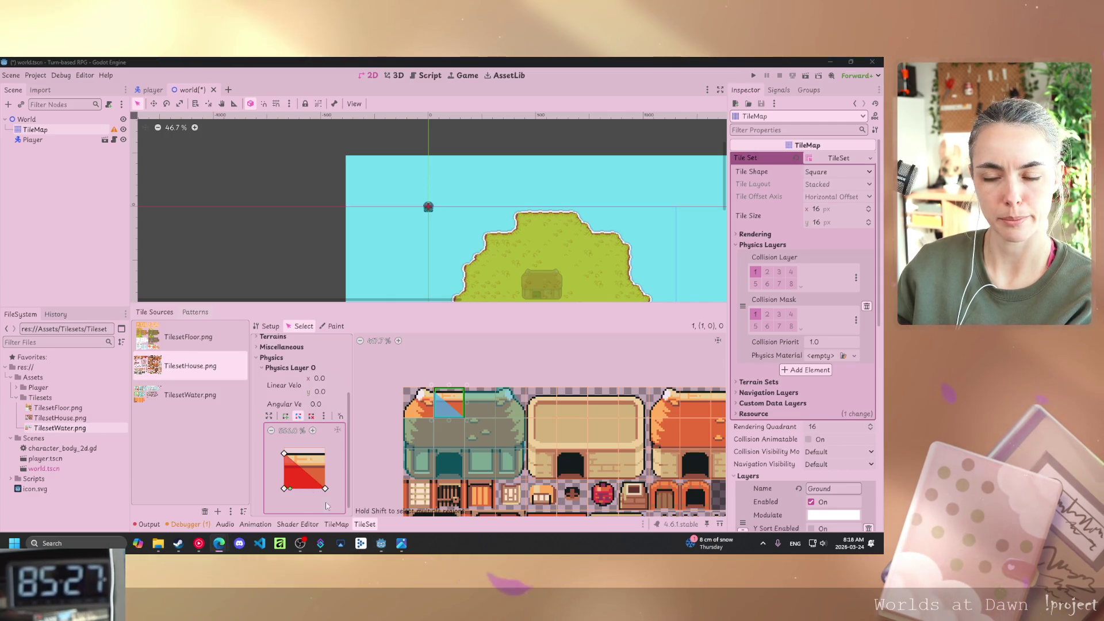
click(324, 415)
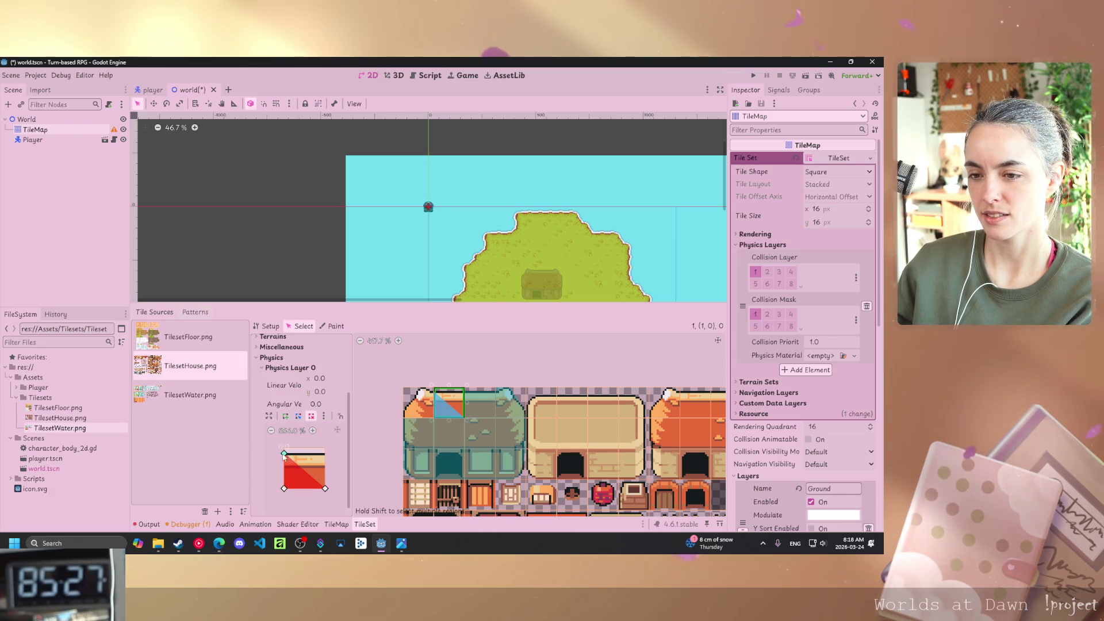
click(346, 443)
click(469, 415)
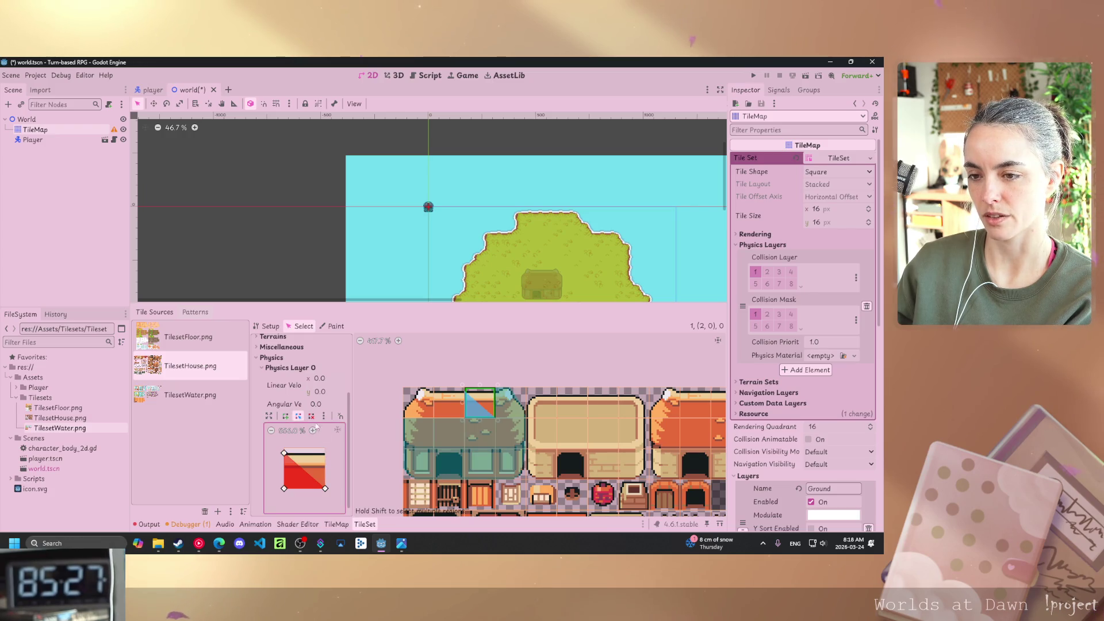
click(325, 454)
Delete every point of roof tile (3, 0)'s collision polygon, then save and run the game.
click(502, 407)
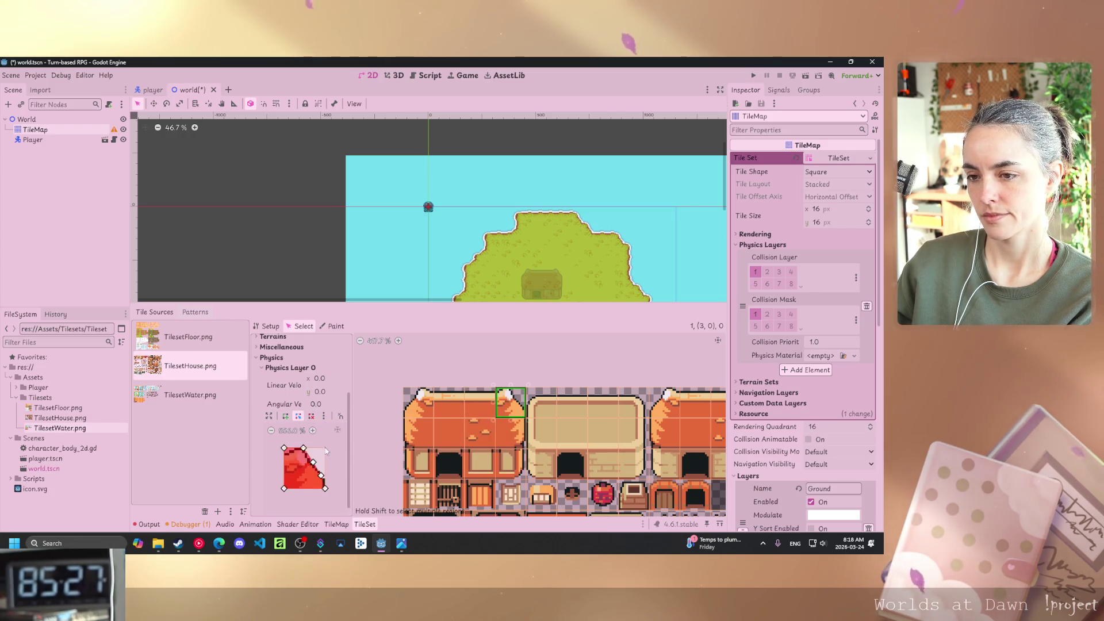
click(311, 415)
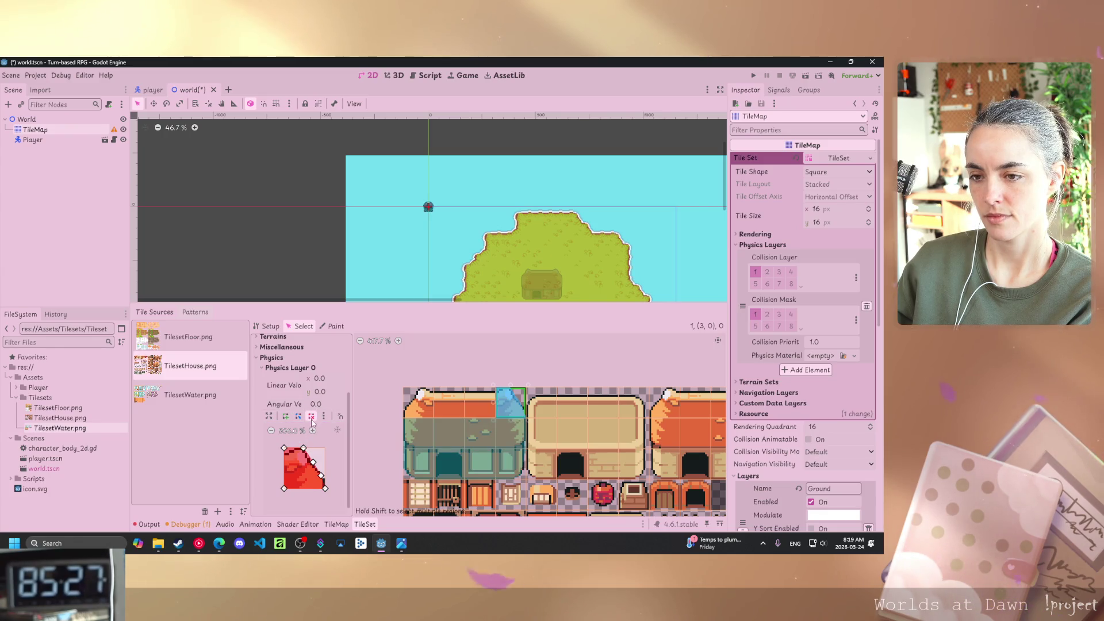
click(284, 448)
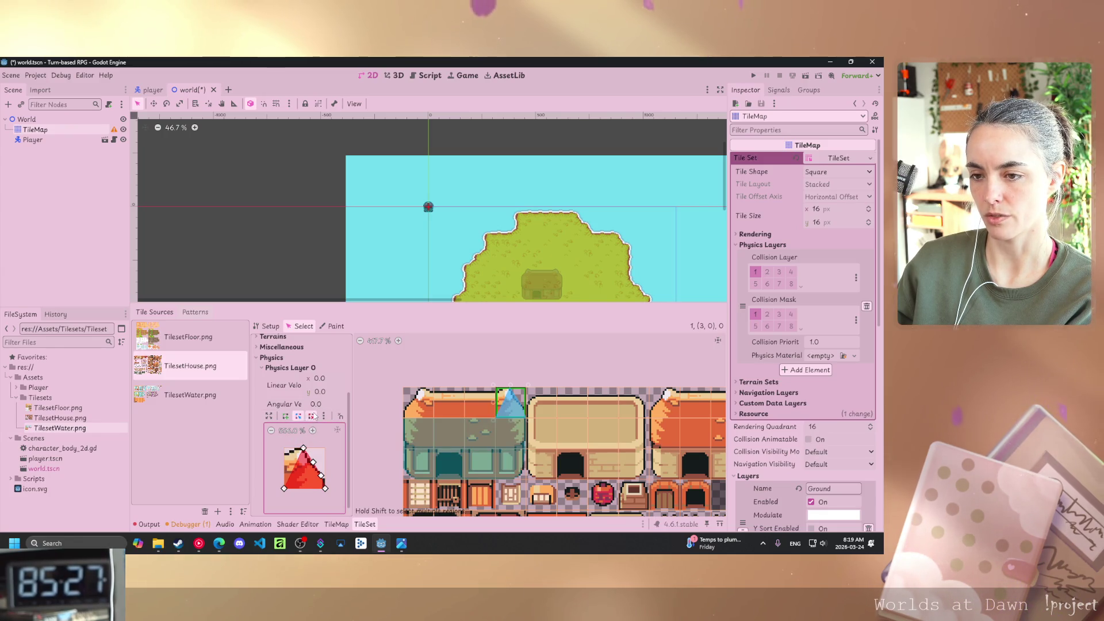
click(304, 448)
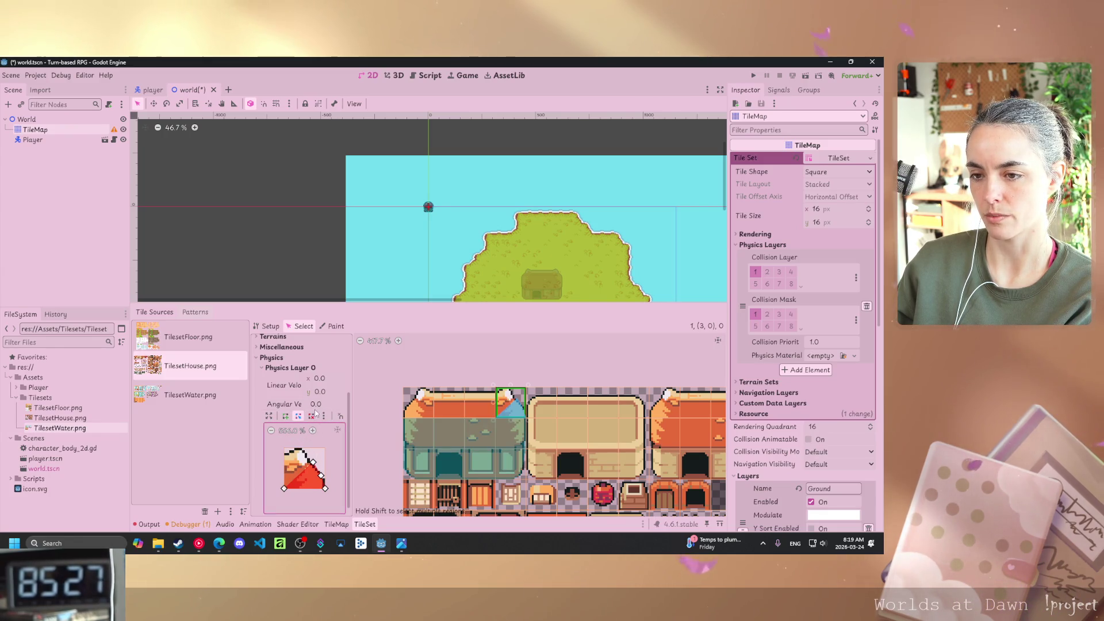
click(312, 462)
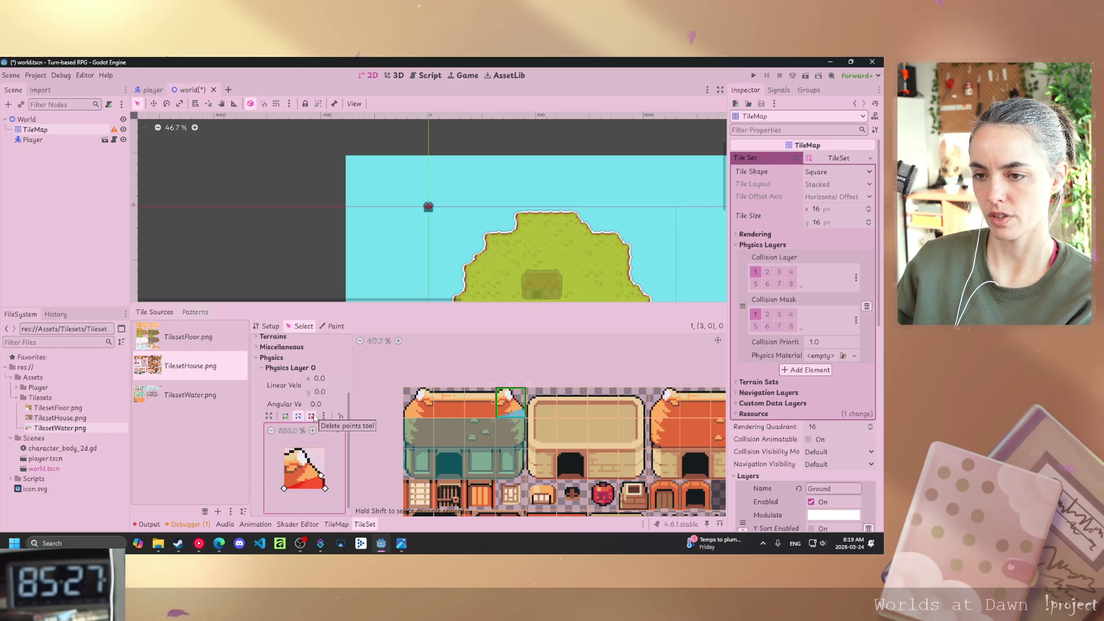
click(319, 473)
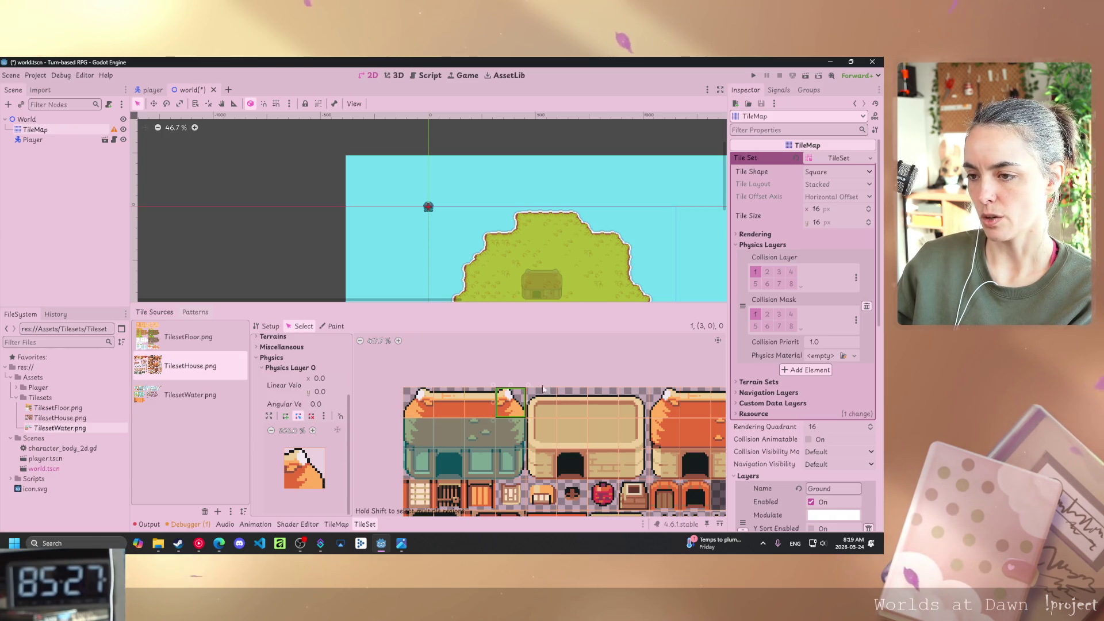
key(F5)
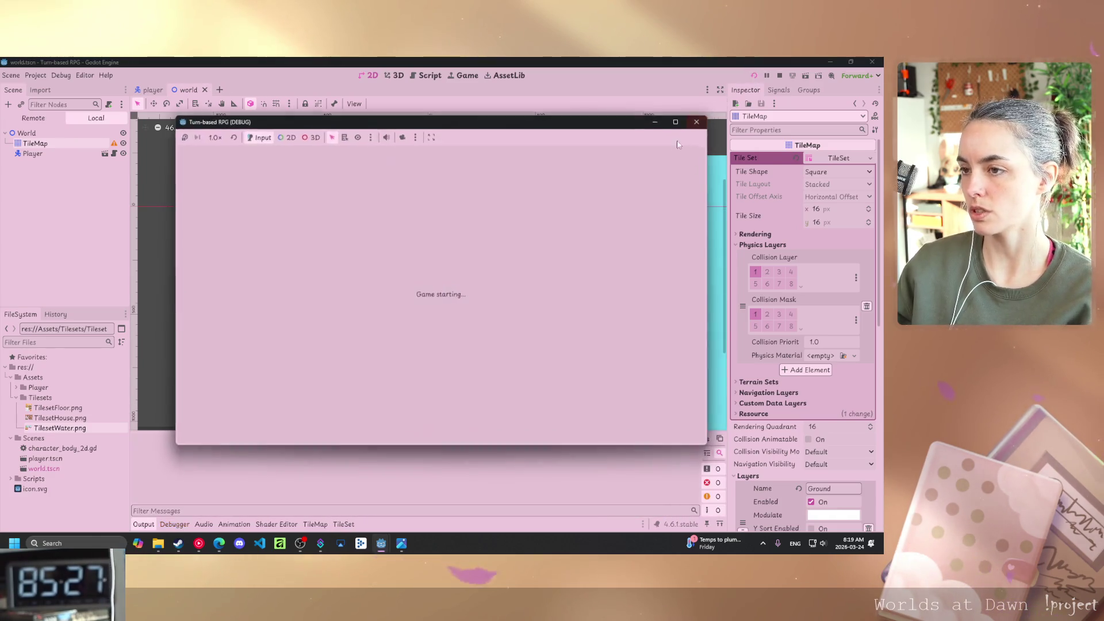
Walk the player across the island and along the top shoreline's water edge, then stop the game.
key(Right)
key(Down)
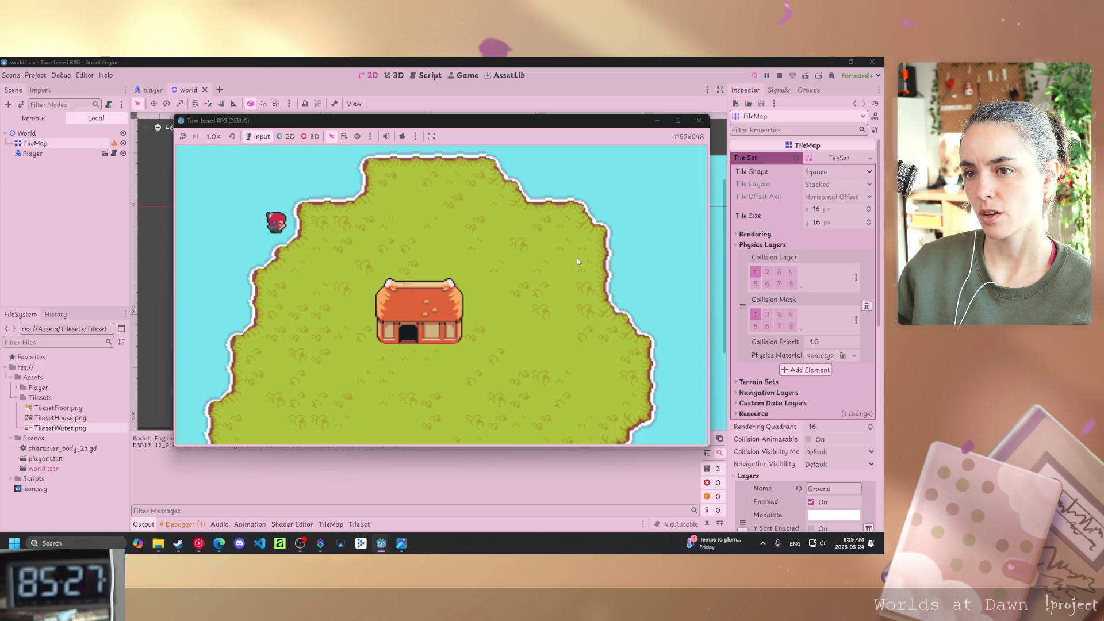
key(Up)
key(Right)
key(Down)
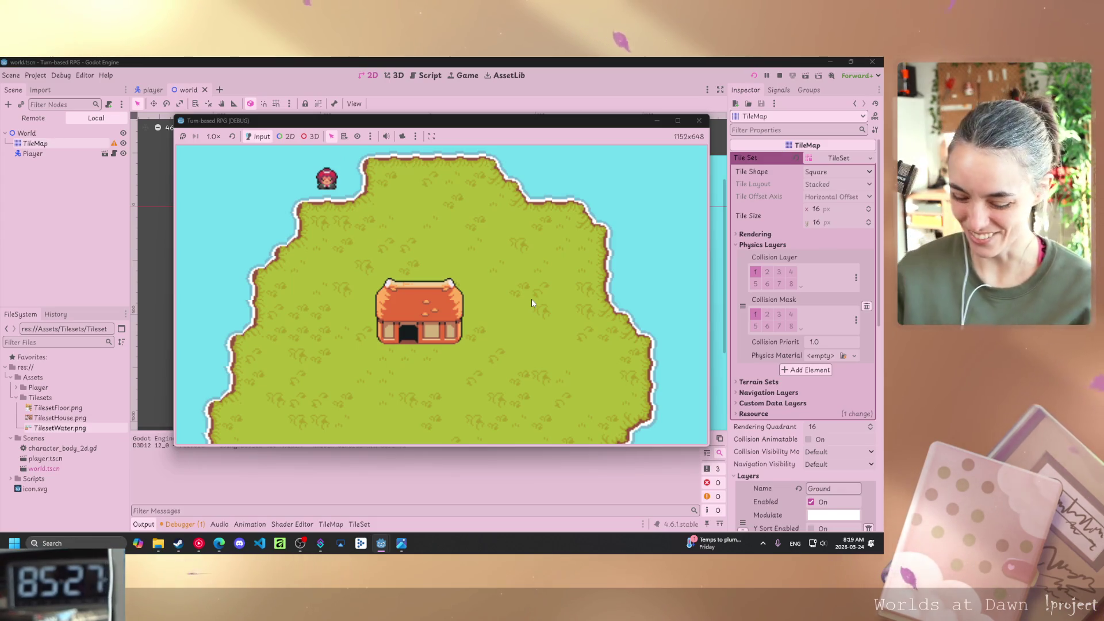
key(Left)
key(Up)
key(Right)
key(Down)
key(Left)
key(Right)
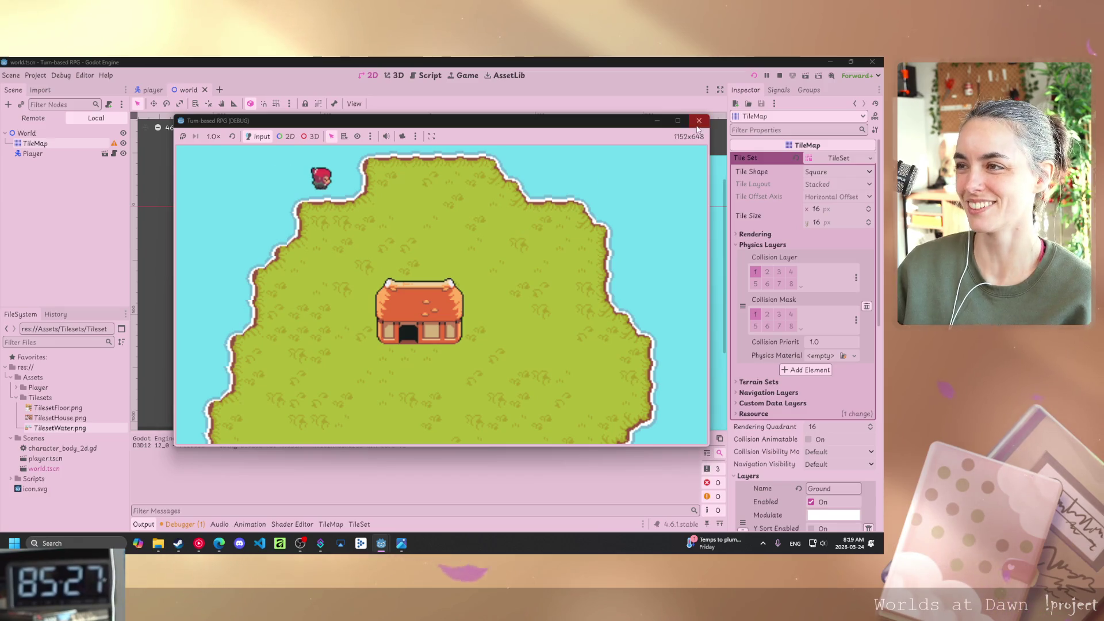
key(F8)
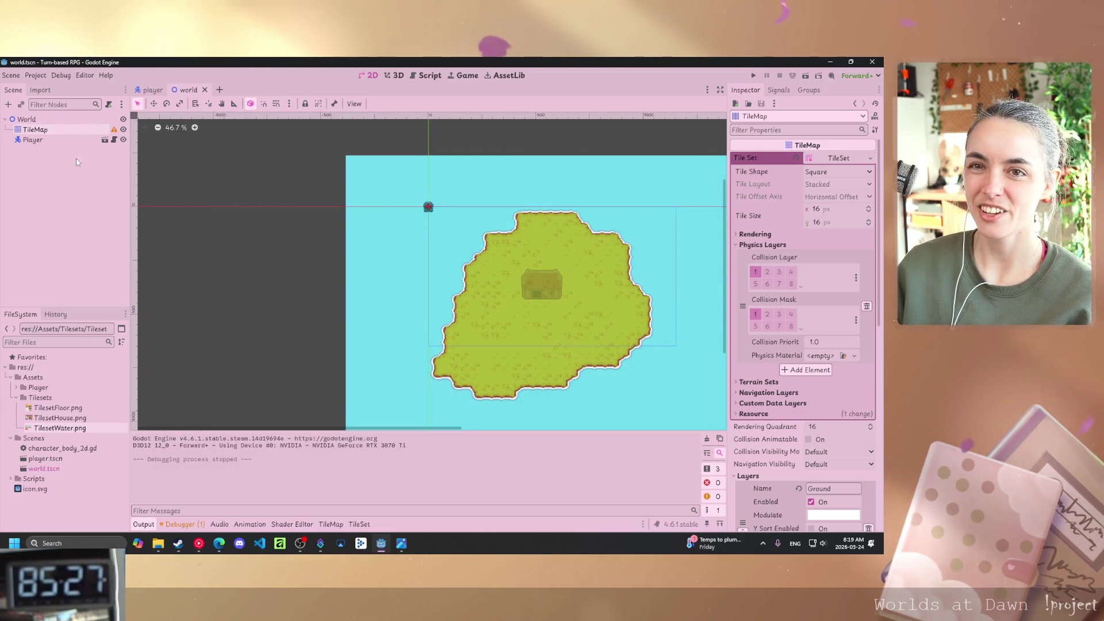
Drag the Player node onto the grass left of the house, at (317, 482), and launch the game.
click(64, 142)
mouse_move(427, 215)
mouse_down()
mouse_move(493, 314)
mouse_move(511, 319)
mouse_up()
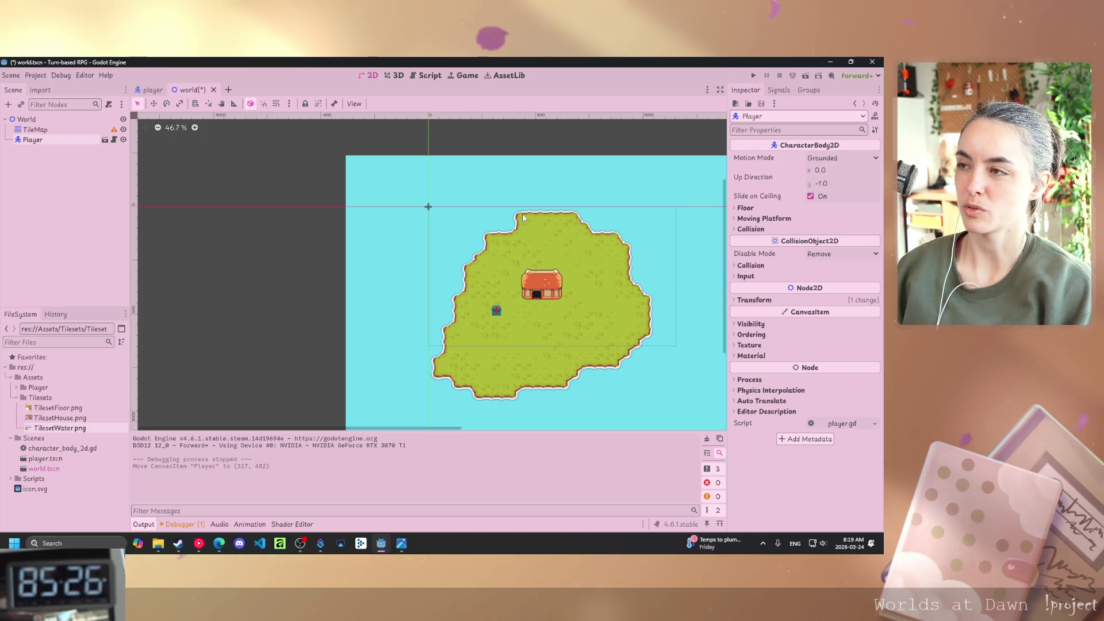
key(F5)
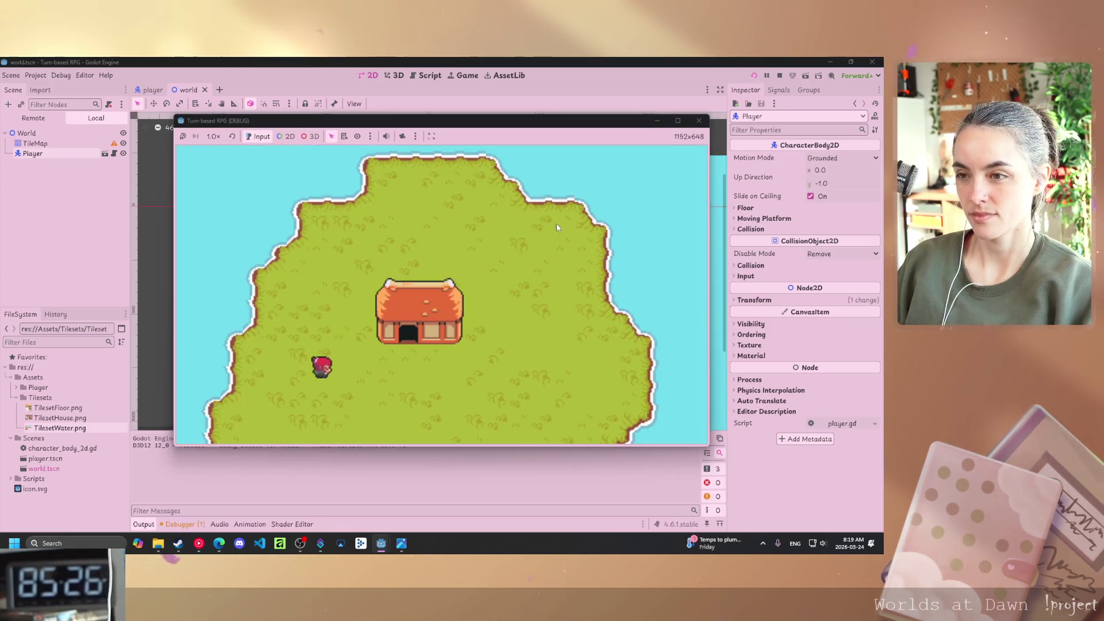
Walk the player to the house door, along its left side, and around behind the house.
key(Down)
key(Right)
key(Up)
key(Right)
key(Left)
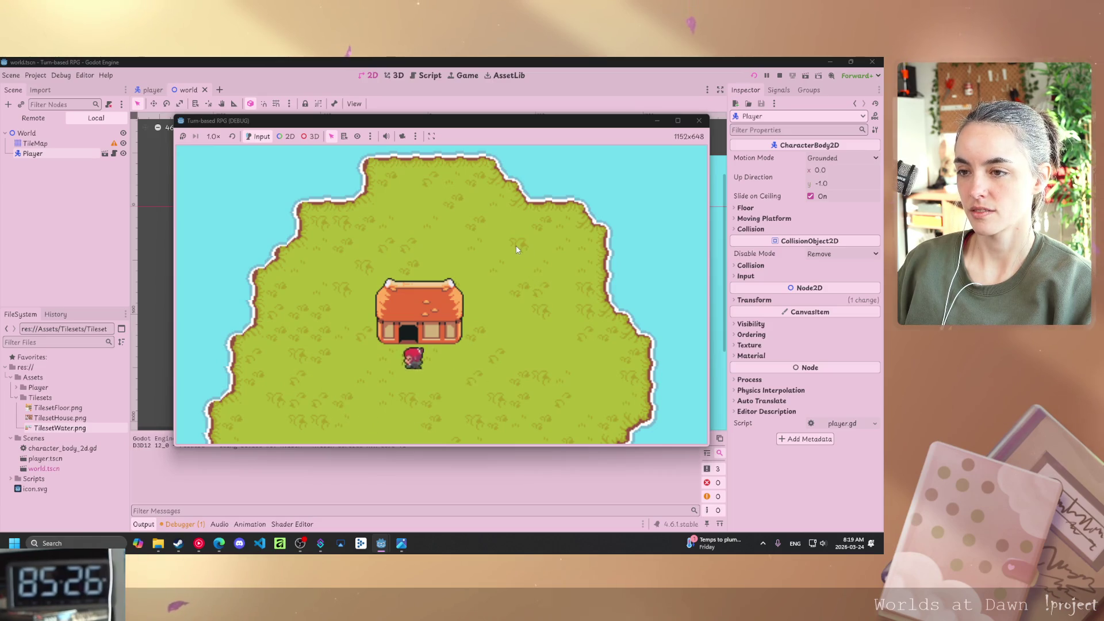
key(Up)
key(Left)
key(Right)
key(Down)
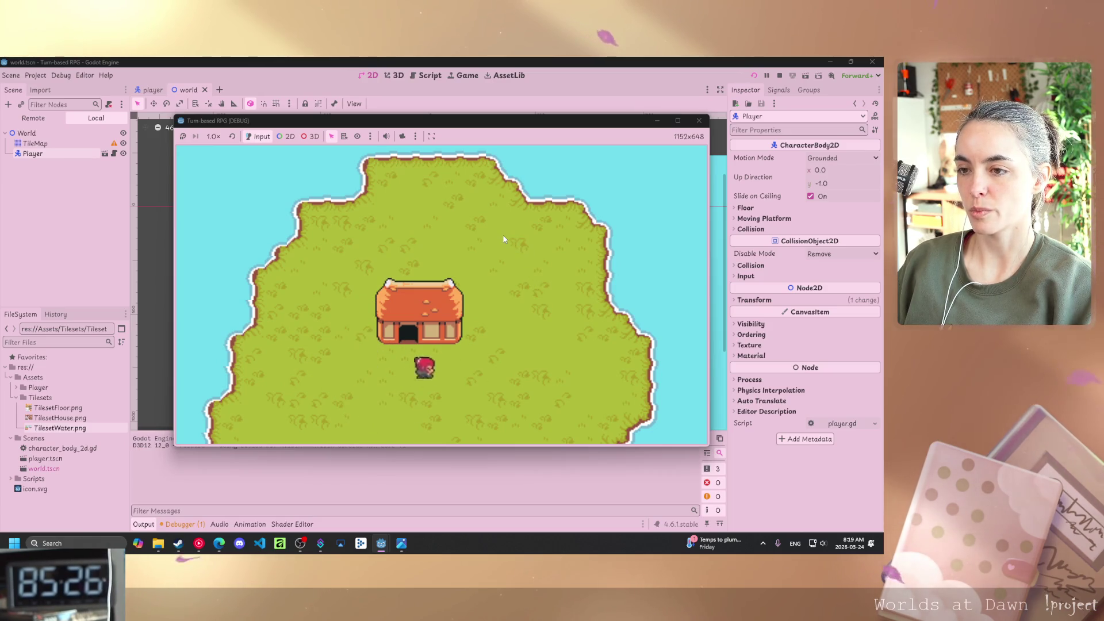
key(Left)
key(Up)
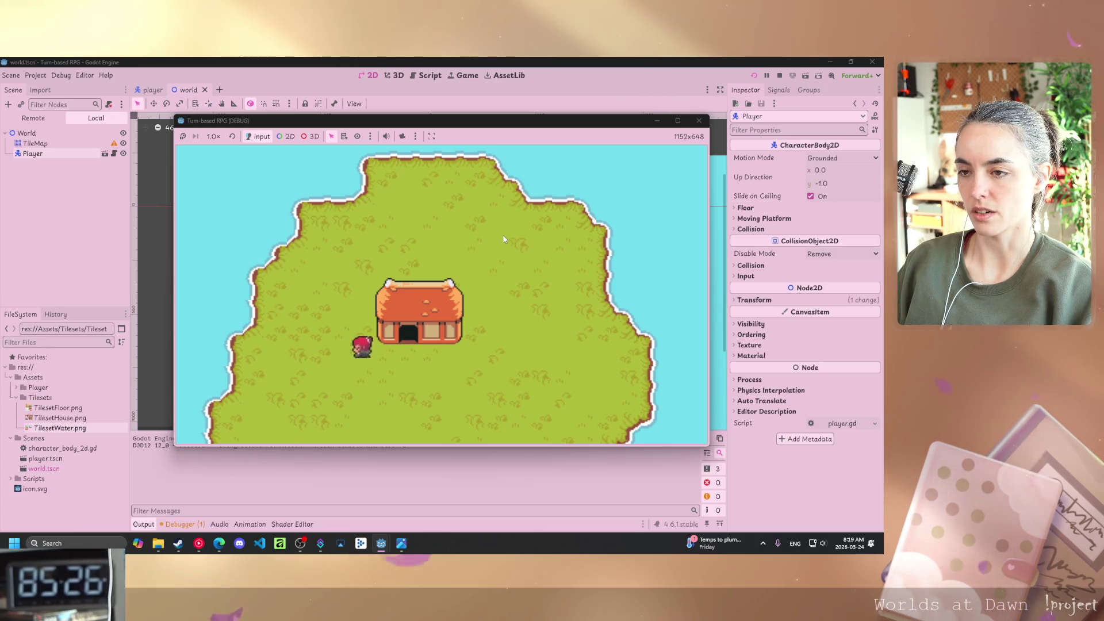
key(Right)
key(Down)
Walk the player up to the island's top edge and along the shoreline, then stop the game.
key(Right)
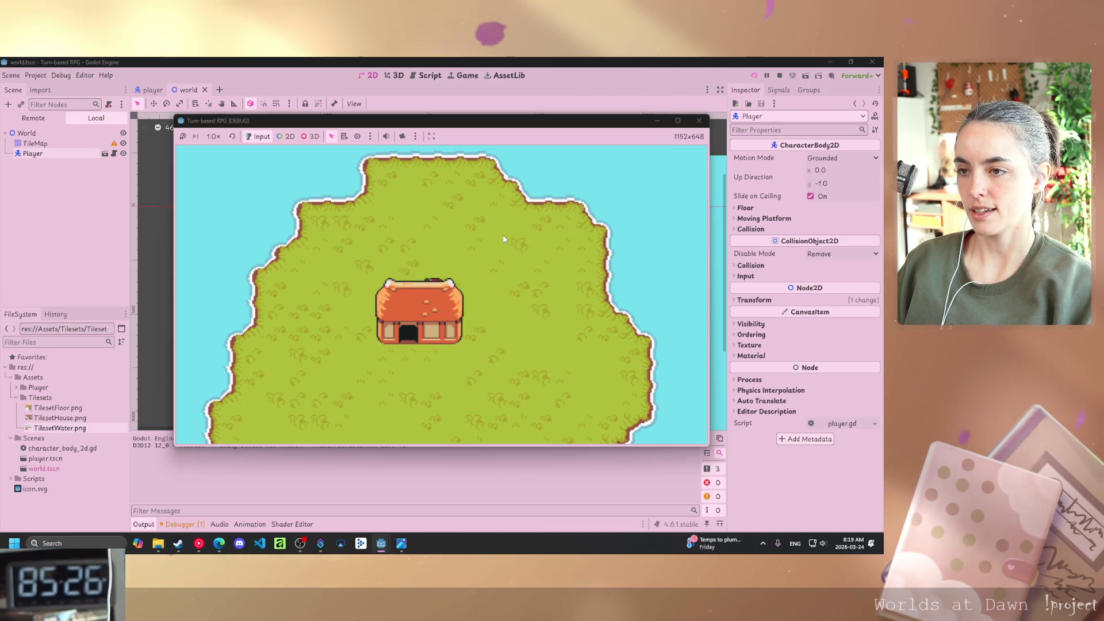
key(Up)
key(Left)
key(Left)
key(Up)
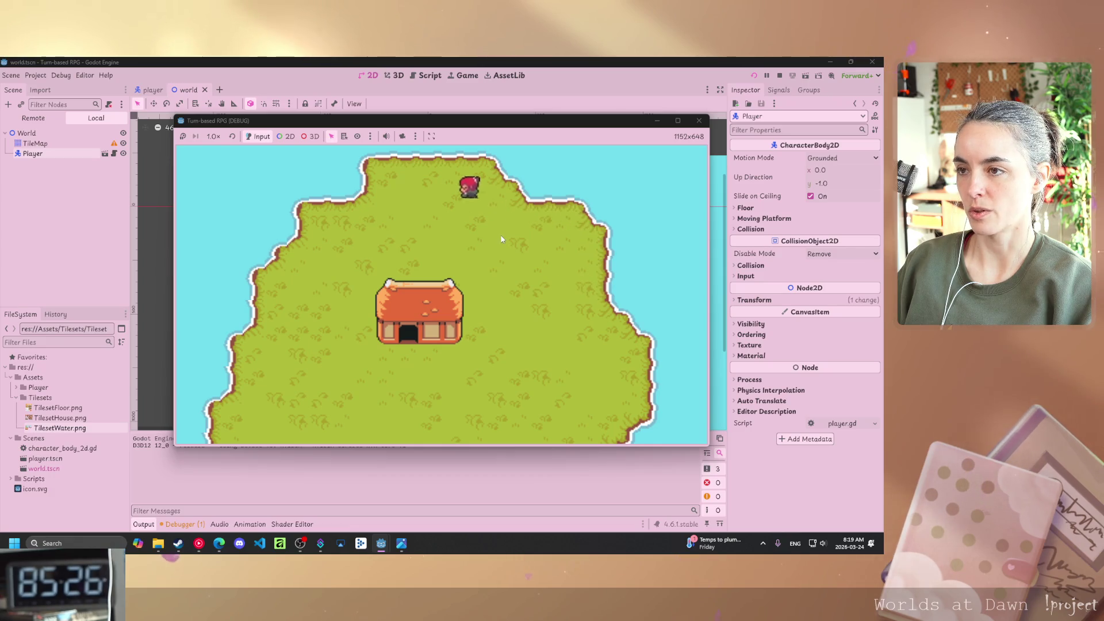
key(Down)
key(Down)
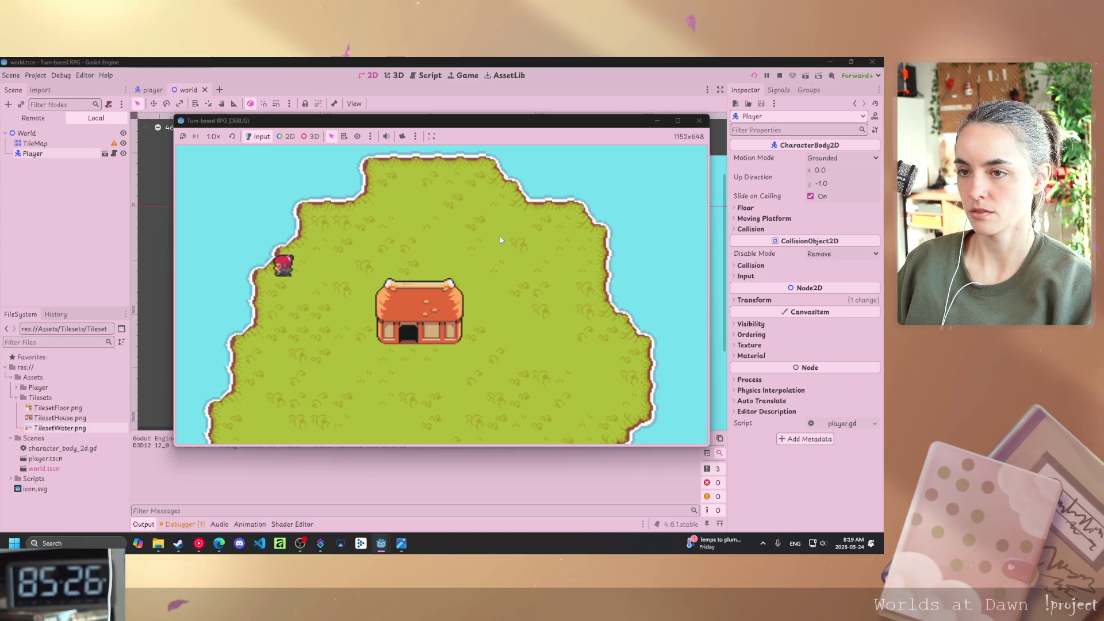
key(Right)
key(F8)
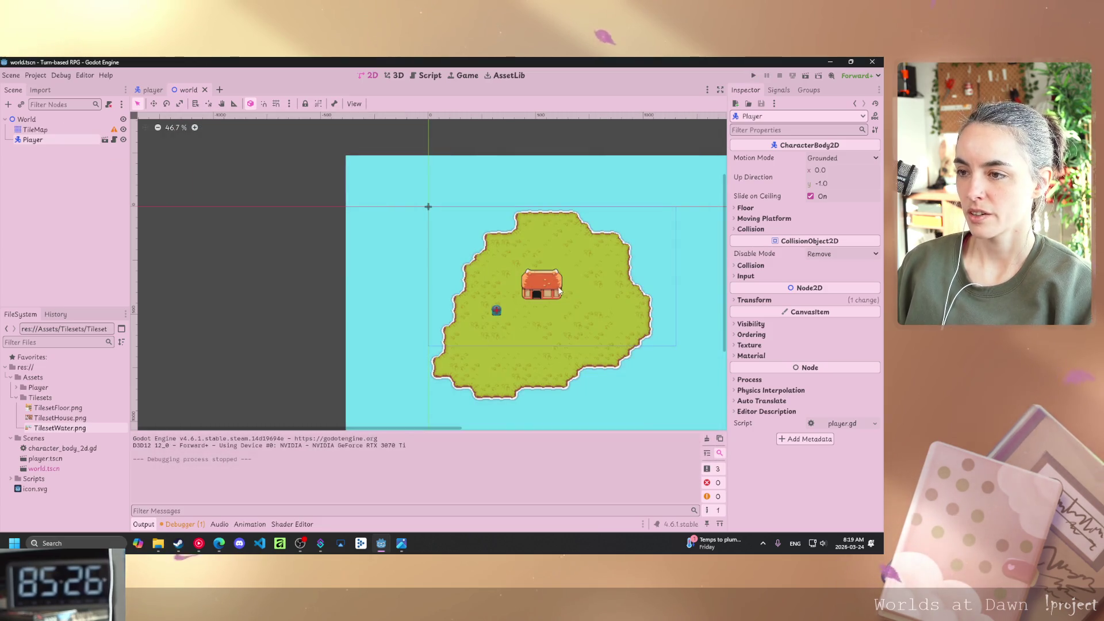
Clear the collision polygon from door tile (1, 2) in TilesetHouse.png, then save and relaunch the game.
click(35, 130)
click(190, 459)
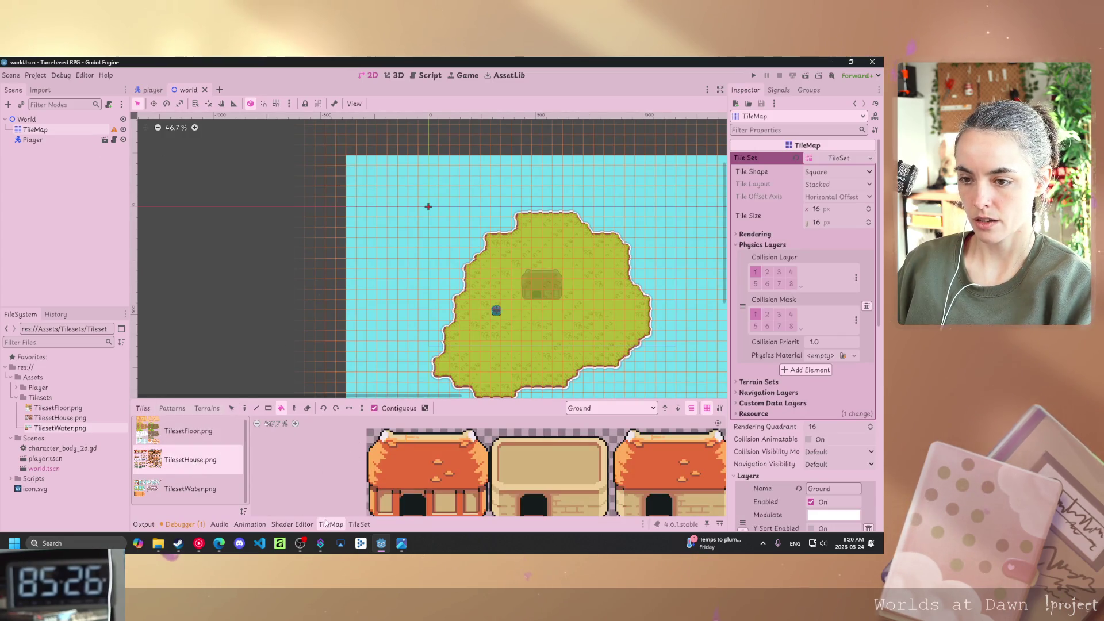
click(350, 523)
scroll(294, 483, down, 3)
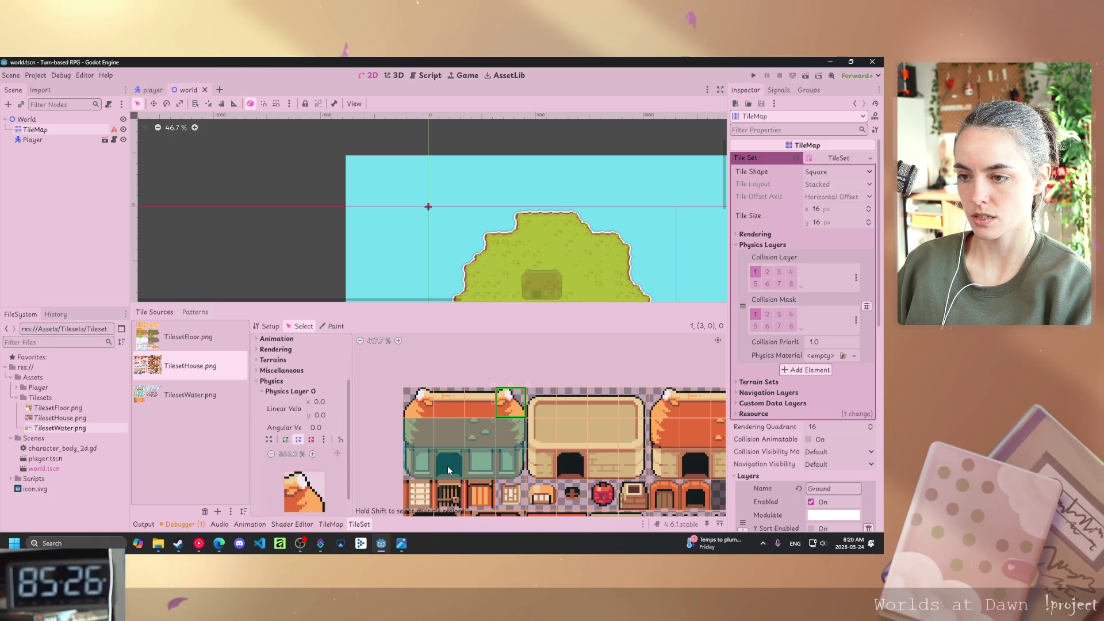
click(448, 471)
click(311, 439)
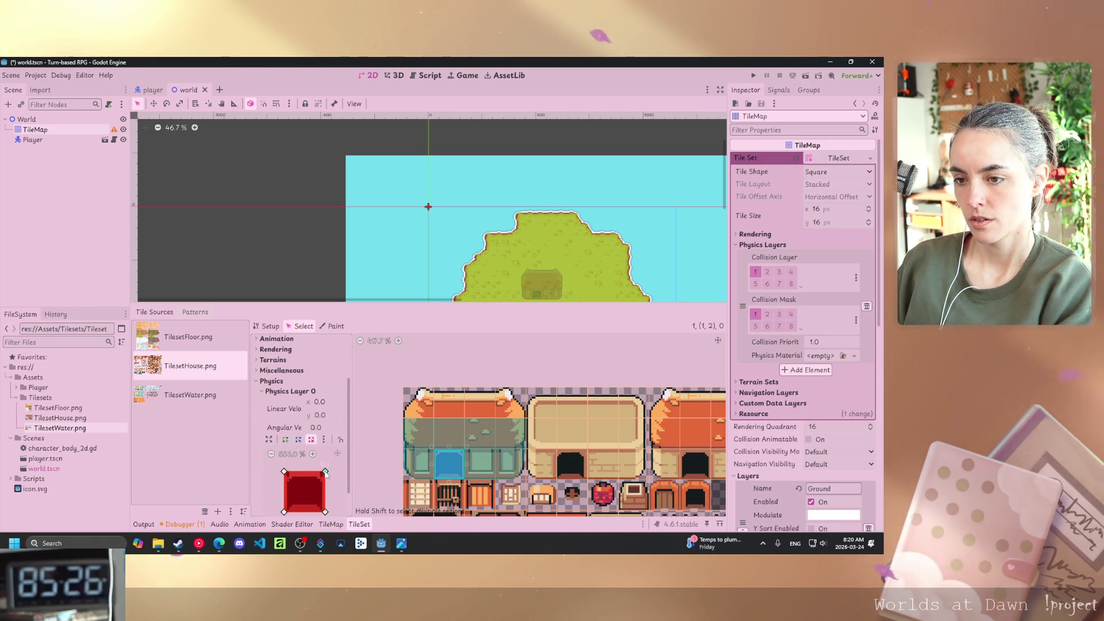
scroll(326, 472, down, 1)
click(288, 453)
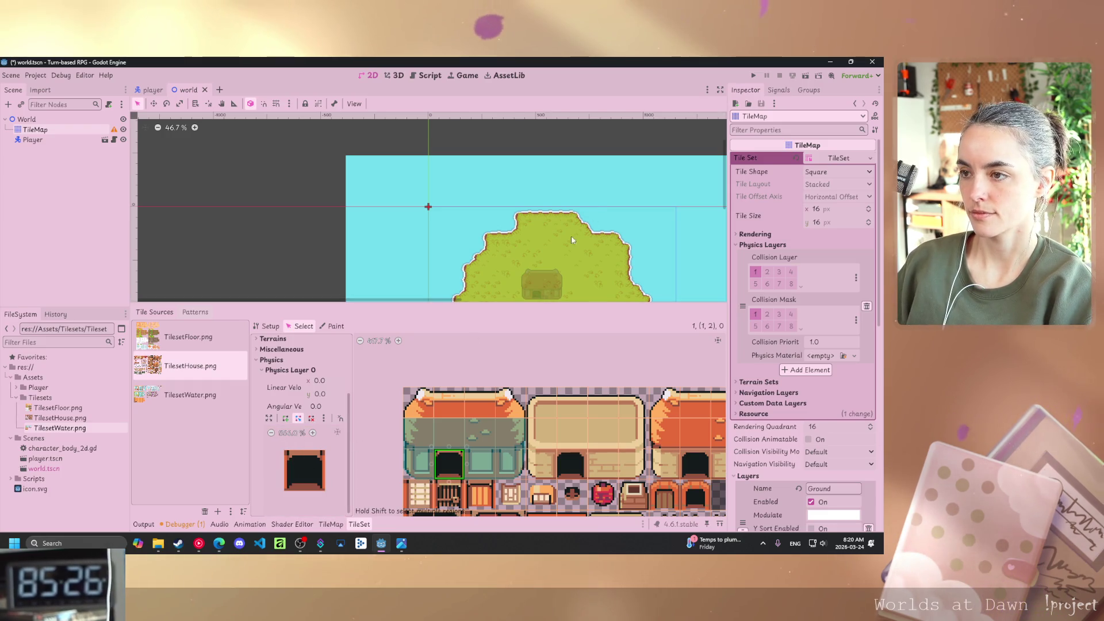
key(F5)
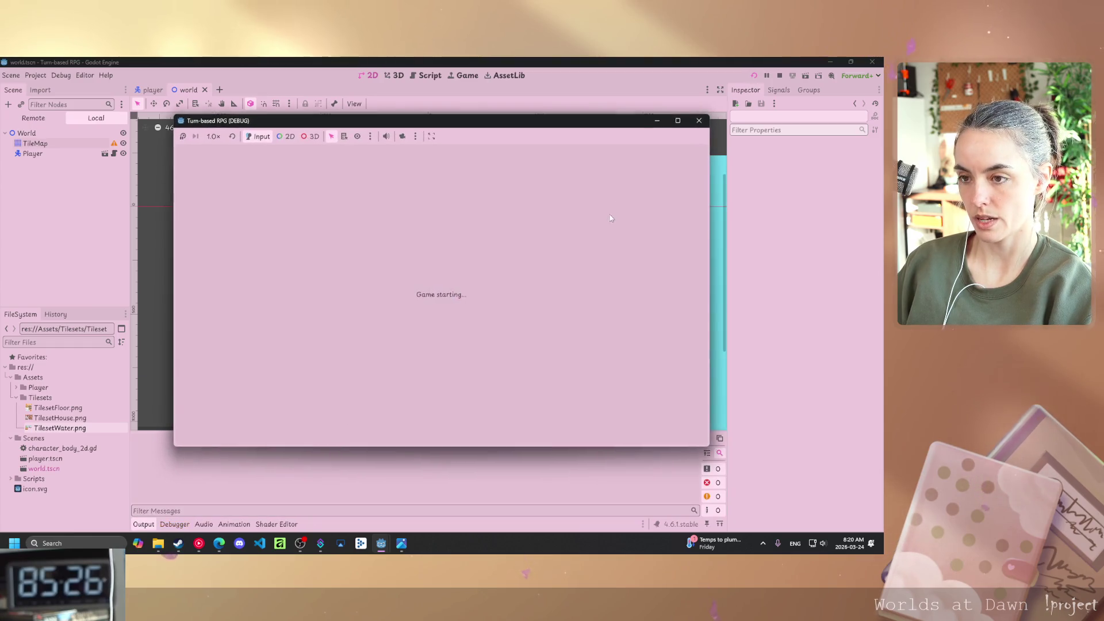
Walk the player below the house and over to its left wall.
key(Right)
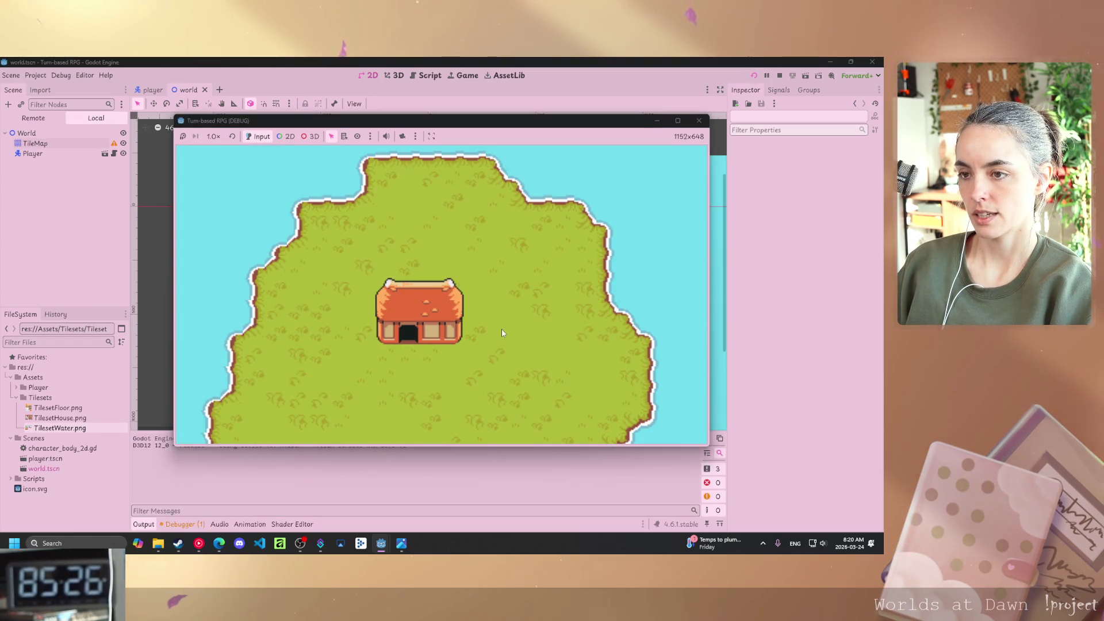
key(Down)
key(Up)
key(Down)
key(Left)
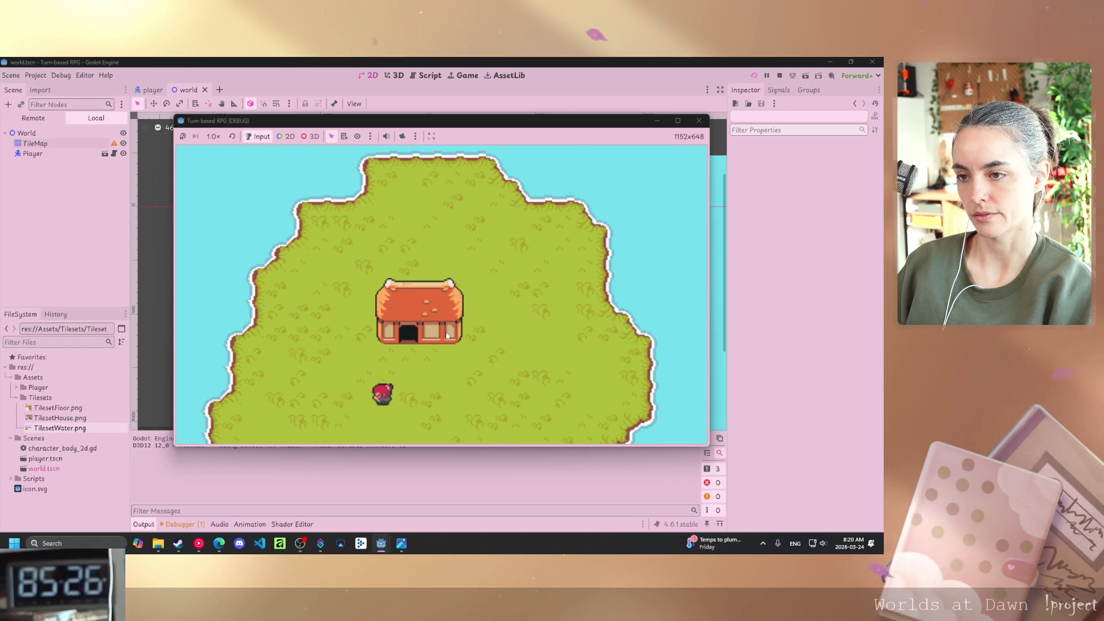
key(Left)
key(Up)
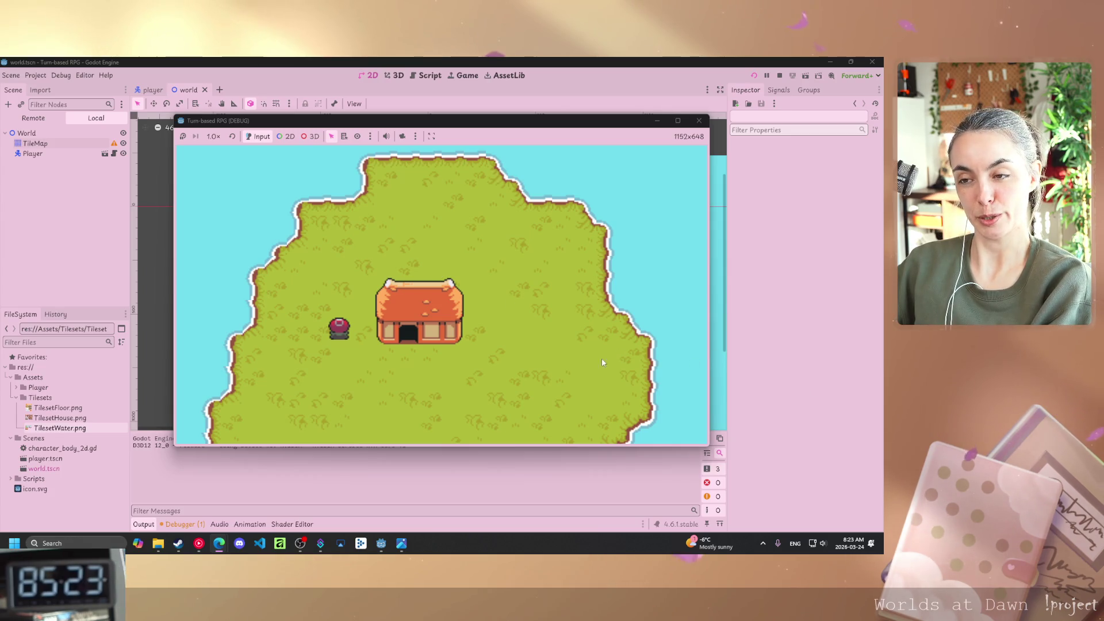
Walk the player around past the house to its side, then close the game window.
key(Down)
key(Right)
key(Right)
key(Up)
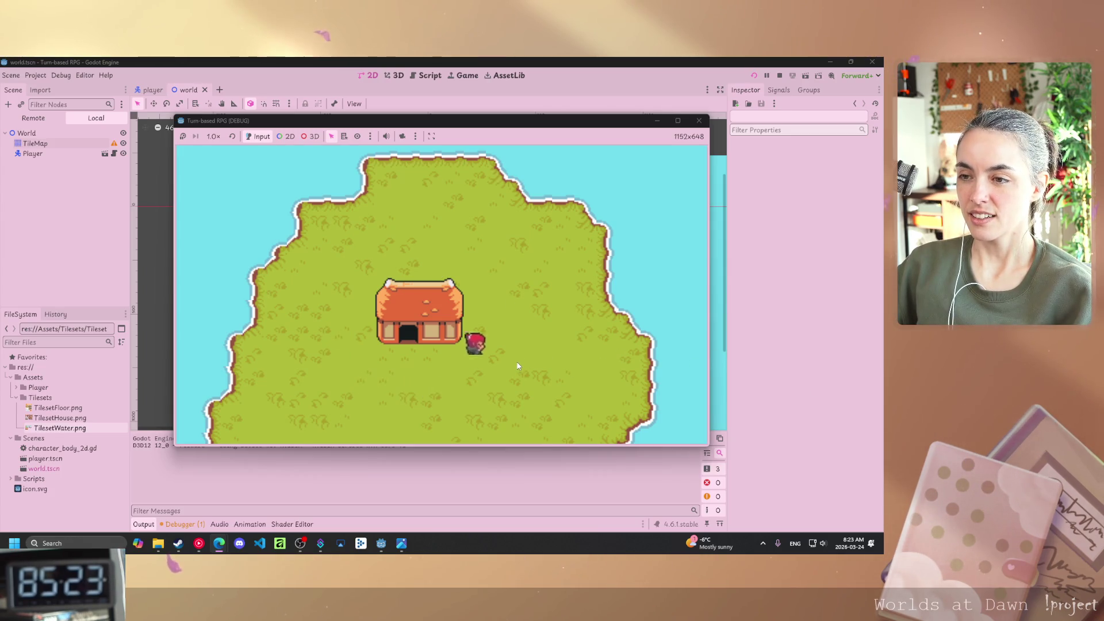
key(Up)
key(Left)
key(Left)
key(Down)
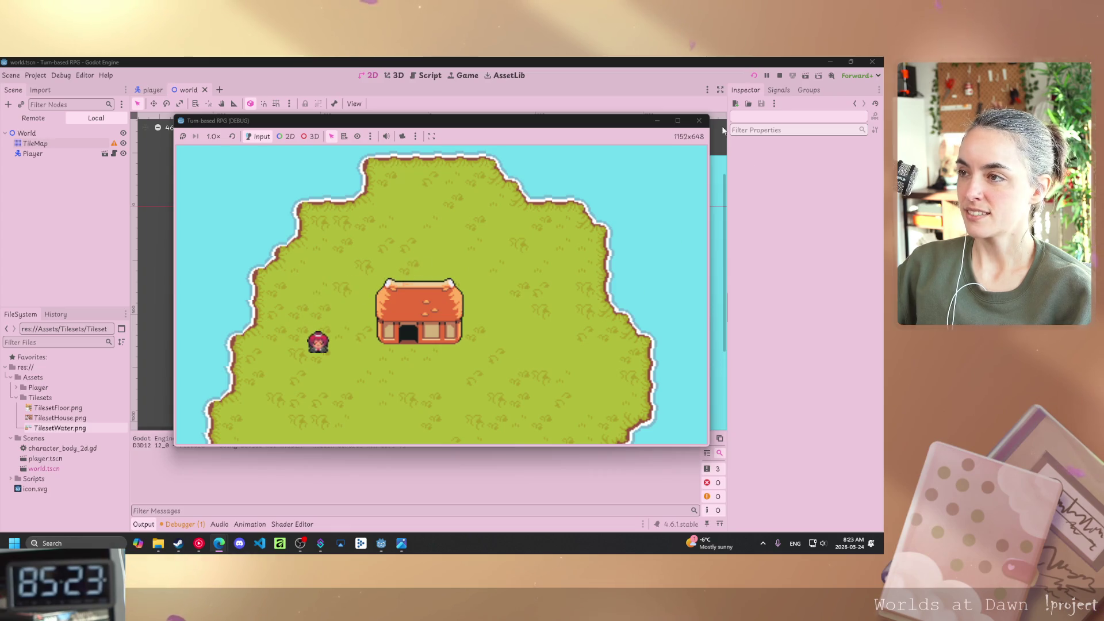
click(698, 120)
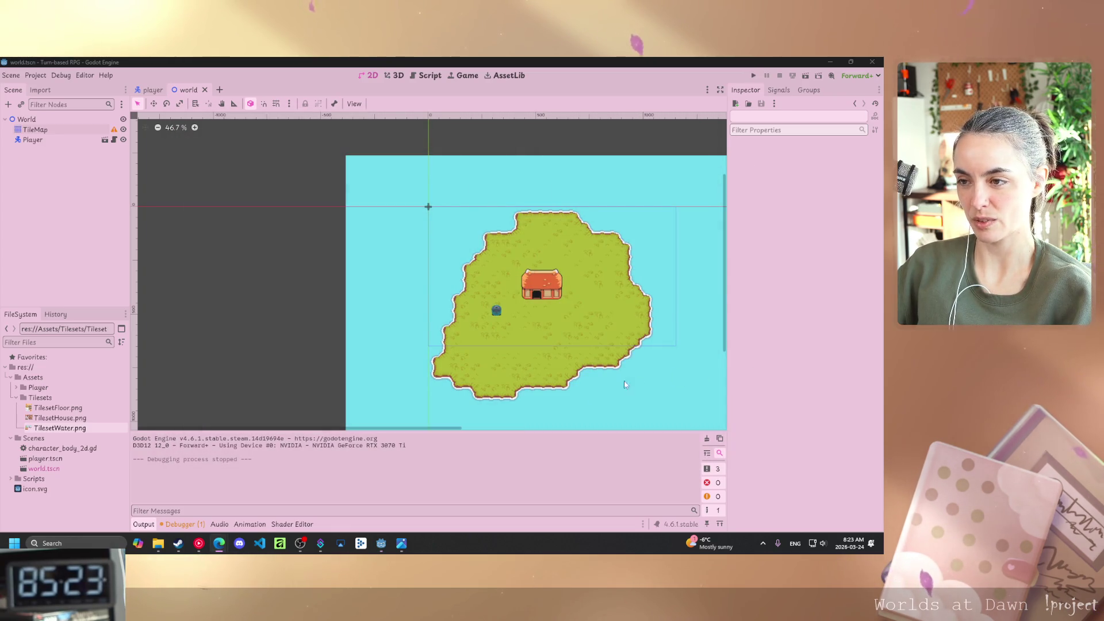
drag(558, 350, 499, 344)
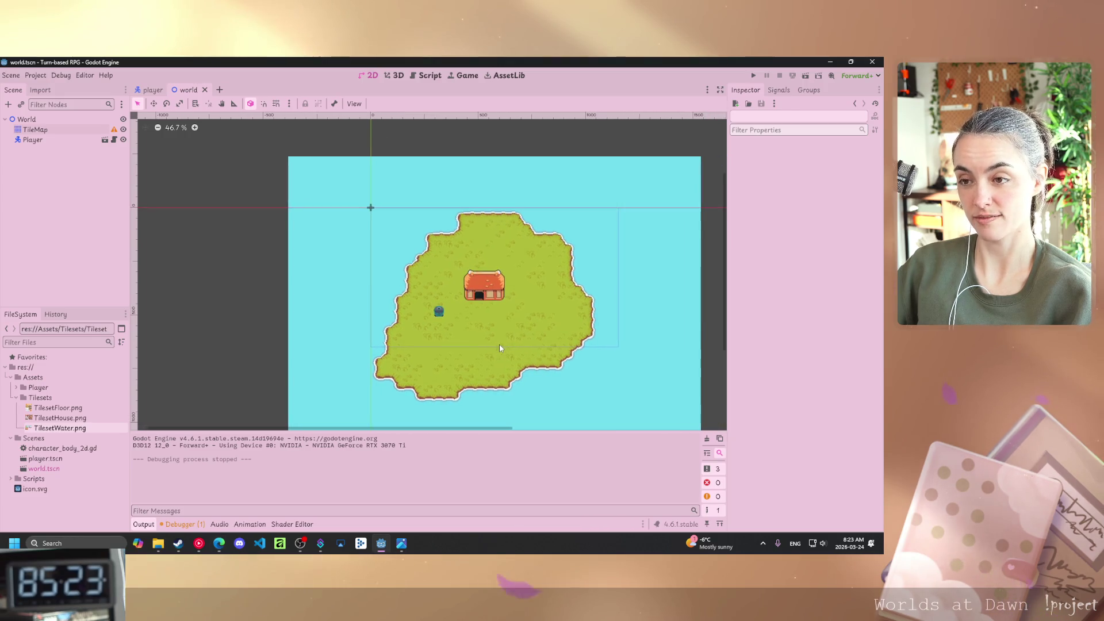